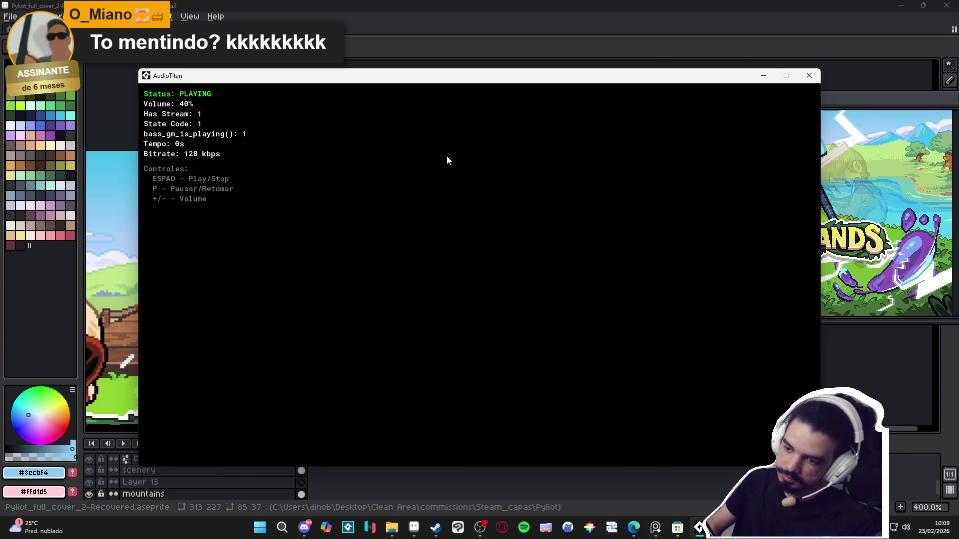
- Start AudioTitan's music at 10% volume and minimize the player to reveal the cover art
key("minus")
key("minus")
key("minus")
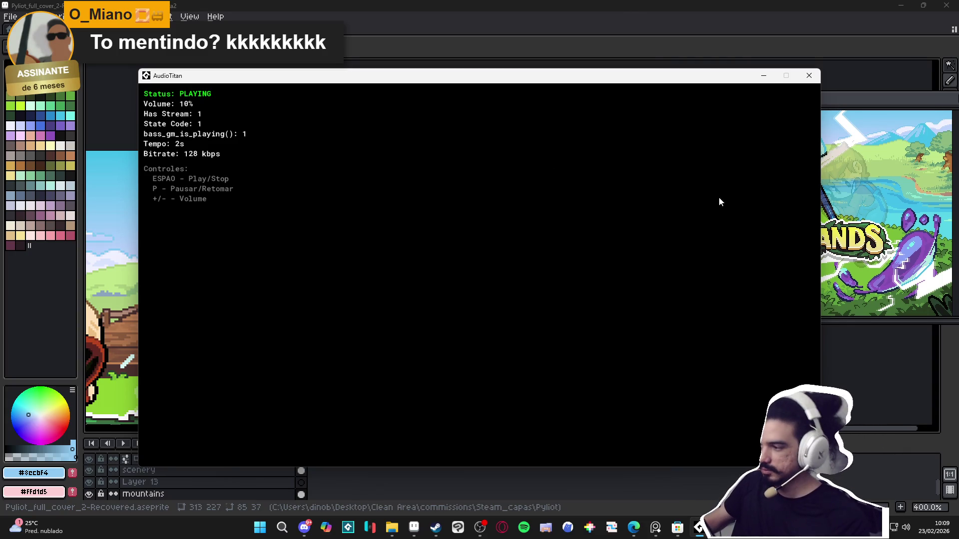
left_click(767, 79)
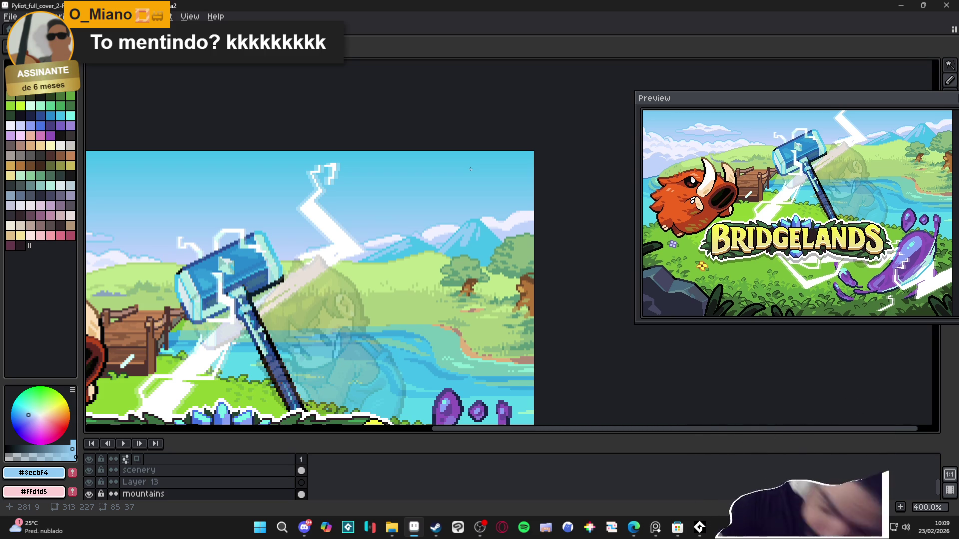
- Zoom out to show the whole cover, then save it as Pyliot_full_cover_2-Recovered.aseprite
scroll(398, 250, "down", 1)
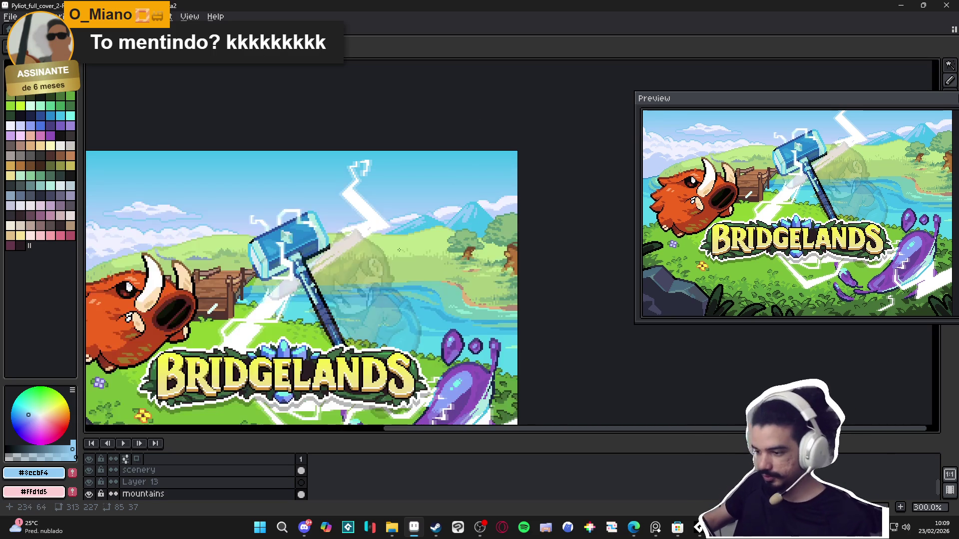
left_click_drag(399, 249, 454, 227)
scroll(450, 229, "down", 1)
key("ctrl+s")
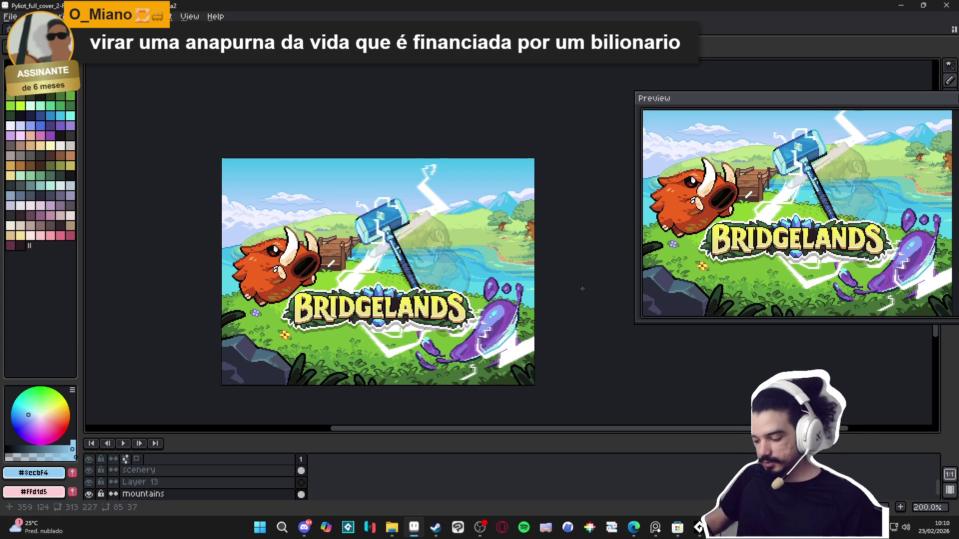
left_click(480, 527)
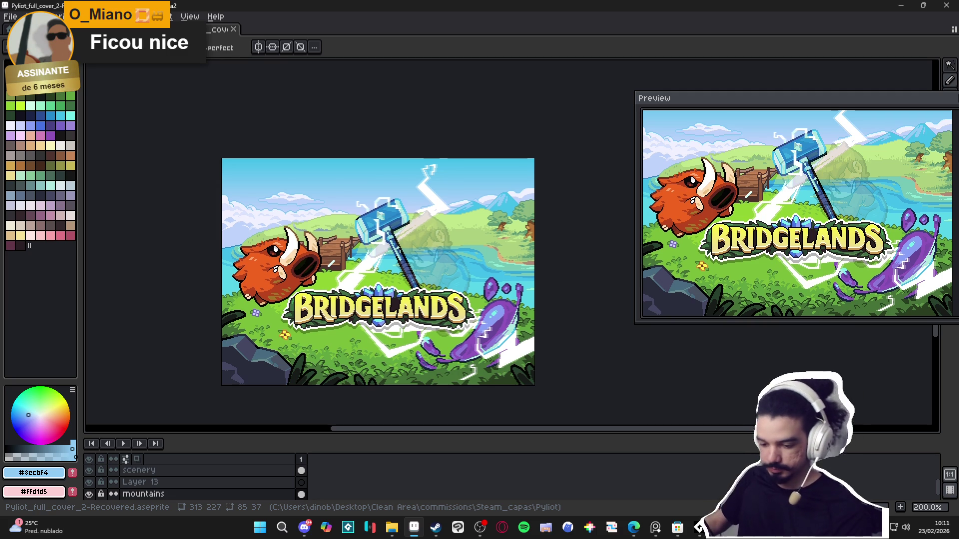
- Toggle the woke_character_kekw layer off and back on so the girl shows, and save
left_click_drag(440, 436, 450, 346)
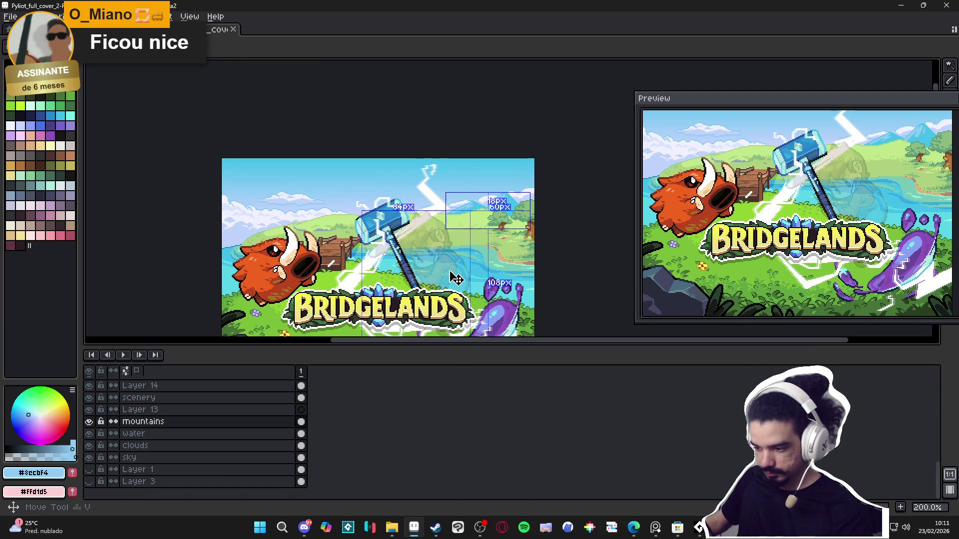
scroll(193, 381, "up", 5)
scroll(100, 415, "up", 3)
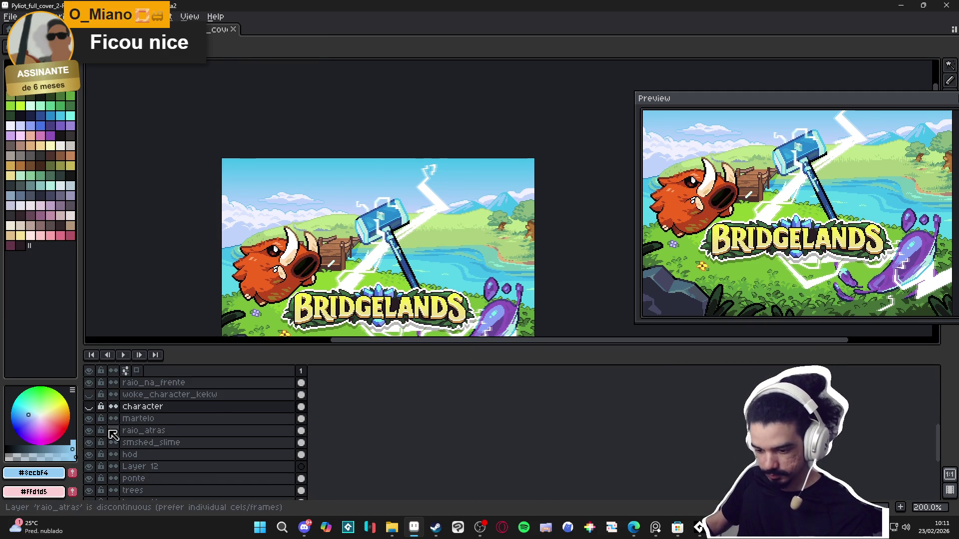
left_click(89, 406)
left_click(89, 407)
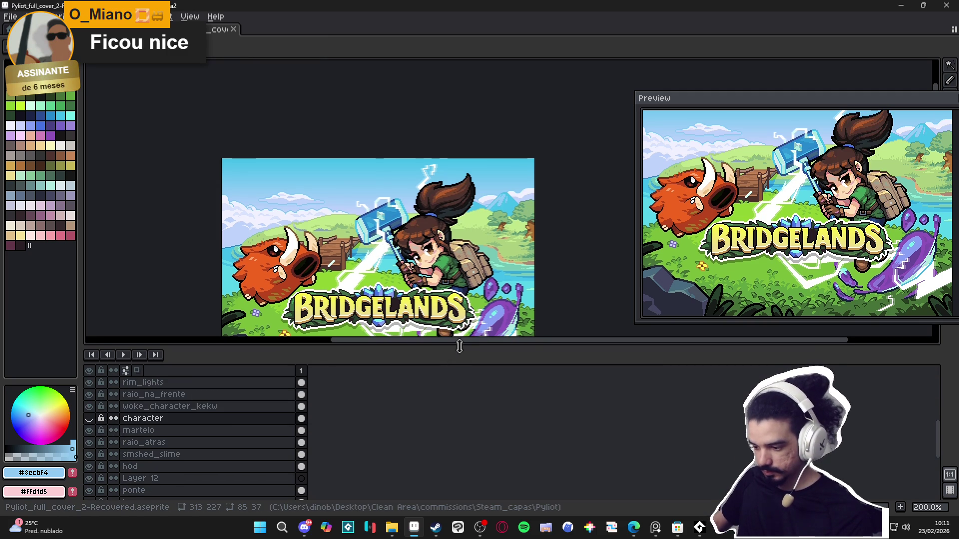
left_click_drag(459, 347, 459, 463)
key("ctrl+s")
- Select the mountain shapes with the Magic Wand, then clear the selection
scroll(479, 339, "up", 1)
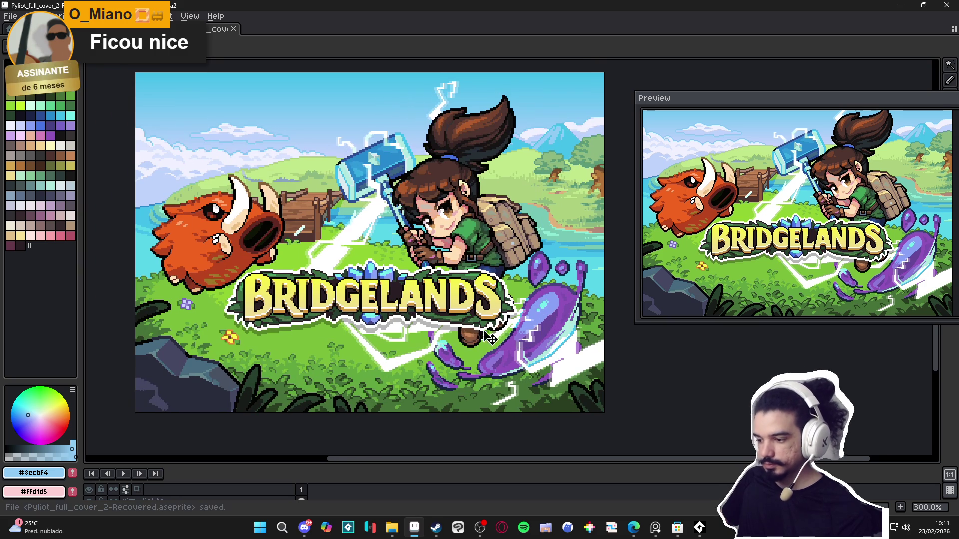
key("w")
left_click(566, 156)
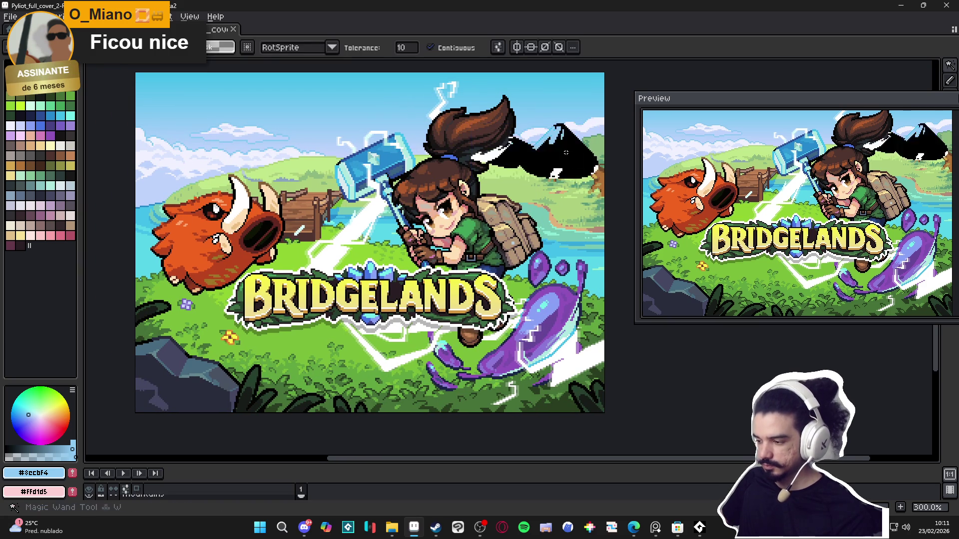
key("ctrl+d")
- Take the pencil with a light green colour and move the preview closer to the canvas
key("b")
scroll(554, 150, "up", 1)
left_click(553, 148, "alt")
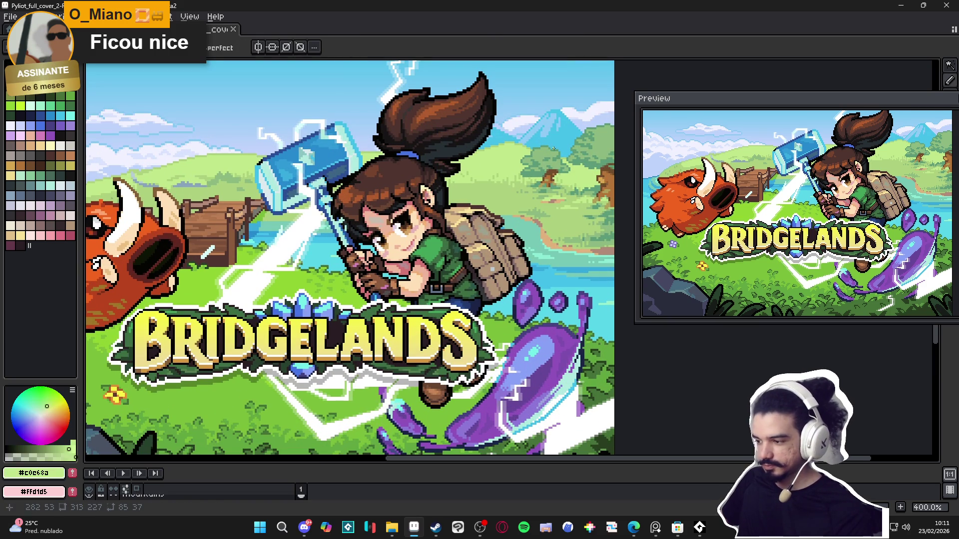
scroll(515, 170, "down", 1)
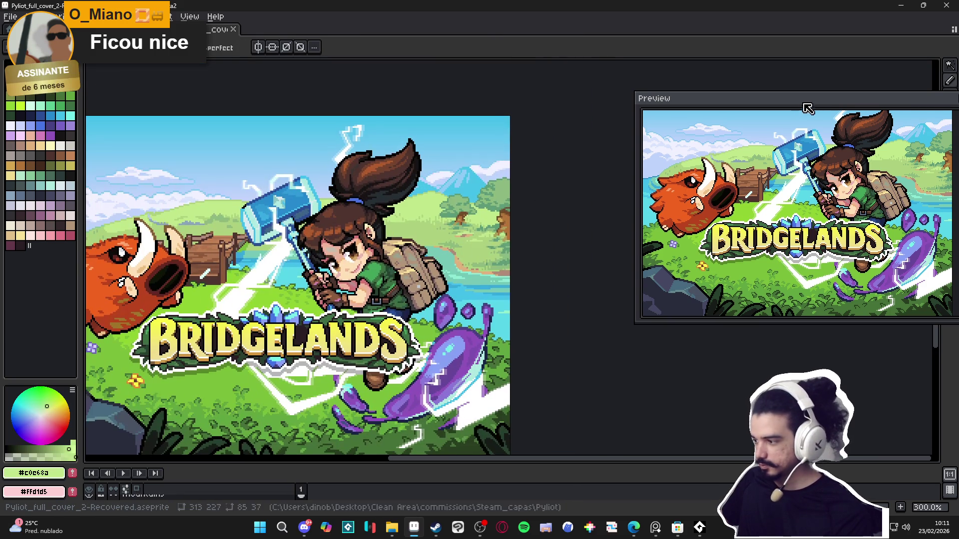
mouse_move(803, 103)
left_mouse_down()
mouse_move(653, 100)
mouse_move(681, 91)
left_mouse_up()
- Choose the gradient fill tool and sample the sky blue as the second colour
key("g")
left_click(949, 155)
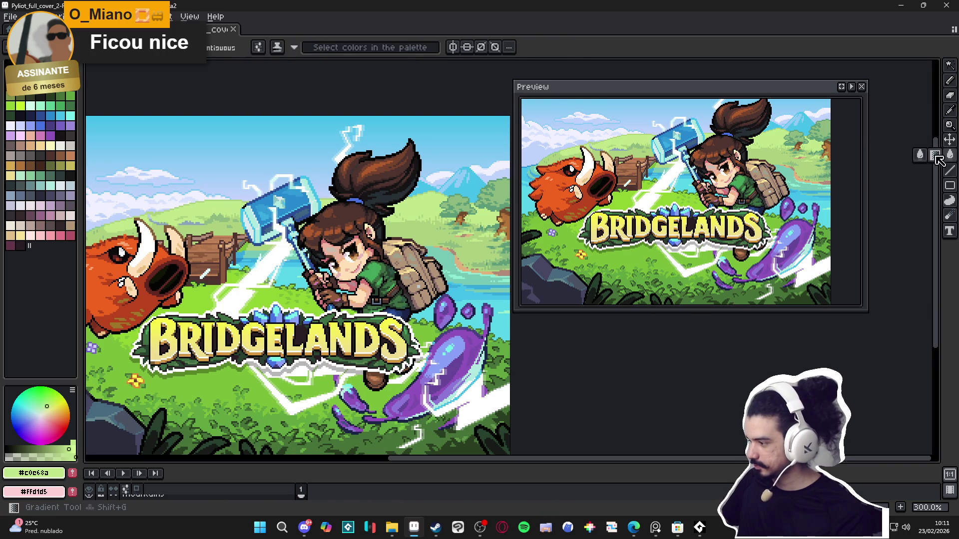
left_click(933, 154)
scroll(459, 194, "up", 1)
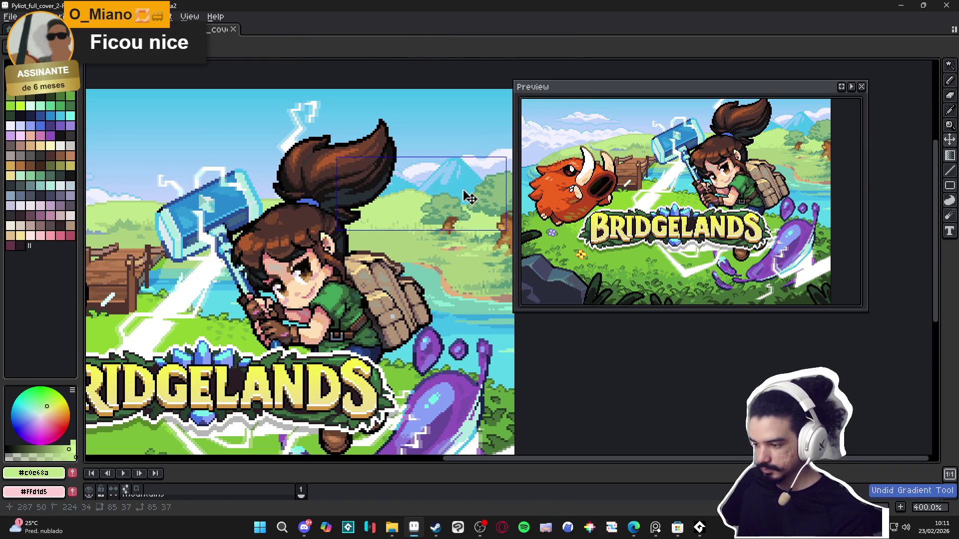
key("i")
right_click(472, 163, "alt")
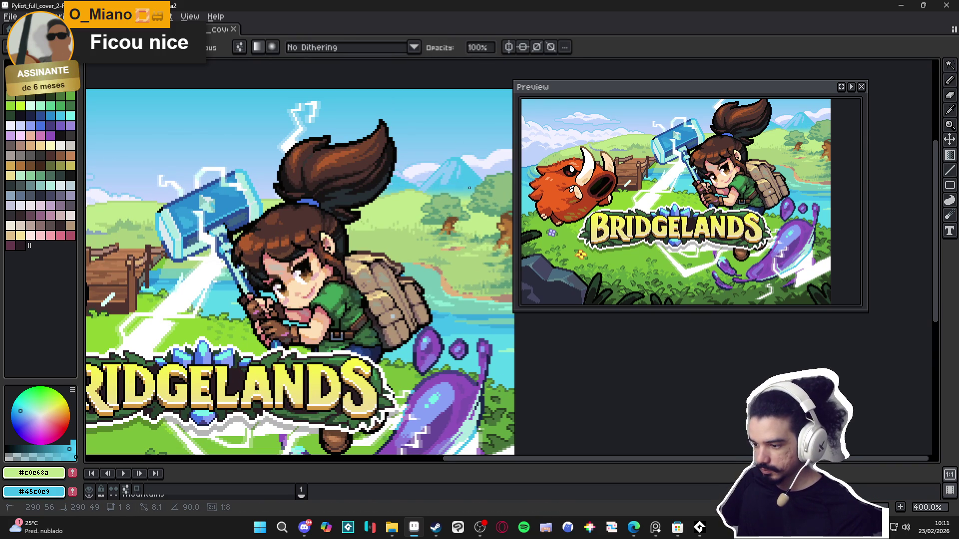
- Save the Bridgelands cover file again
scroll(472, 187, "down", 1)
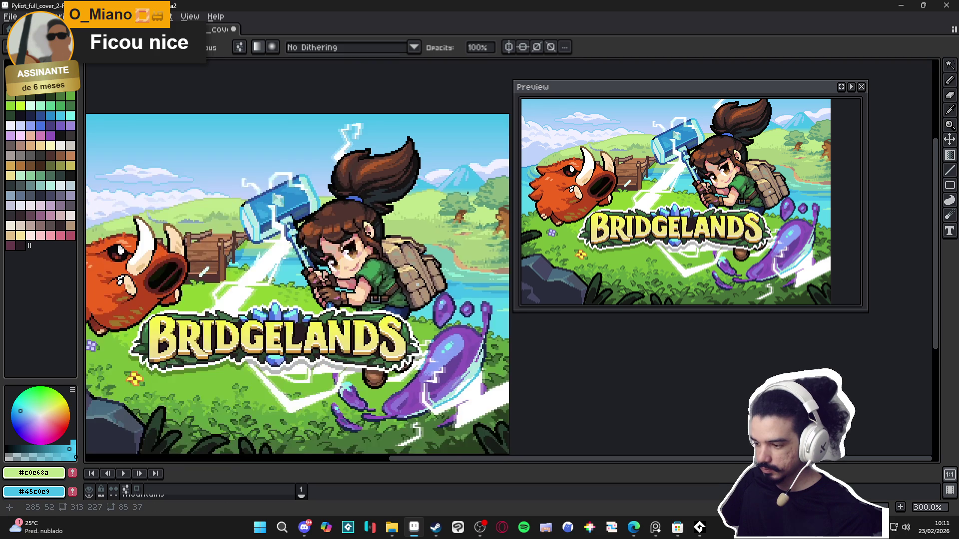
scroll(475, 195, "down", 1)
scroll(478, 199, "up", 10)
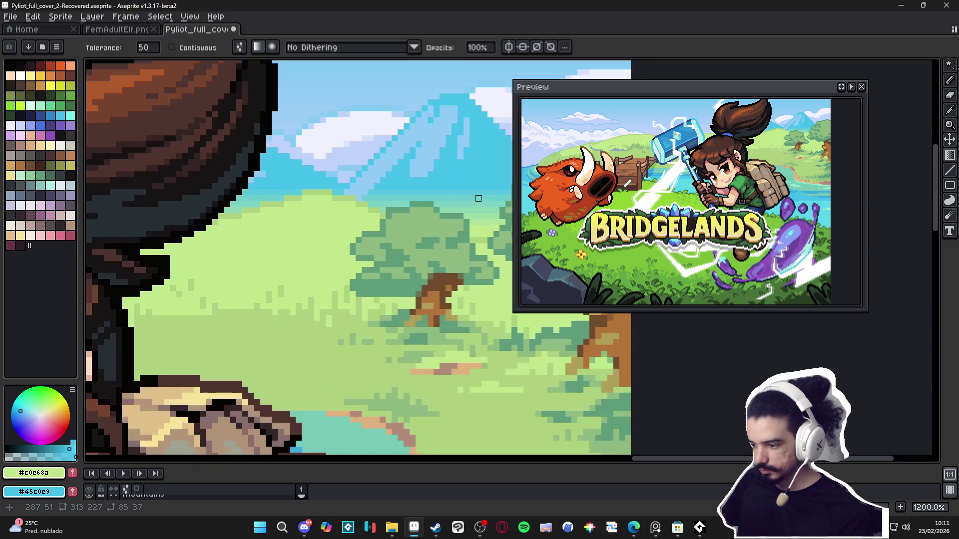
key("ctrl+s")
- Return to the pencil, undo the last stroke and pick light green #c0e68a
scroll(471, 205, "down", 3)
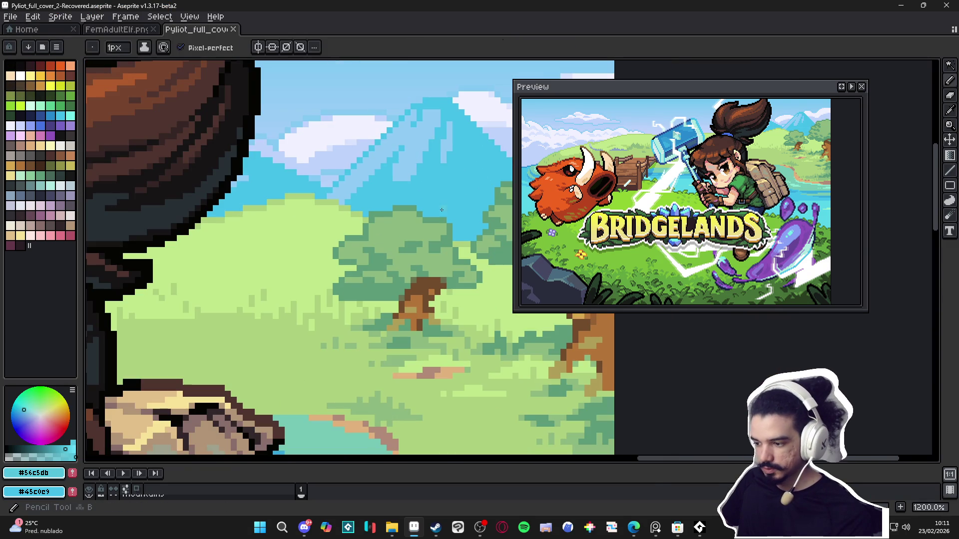
key("b")
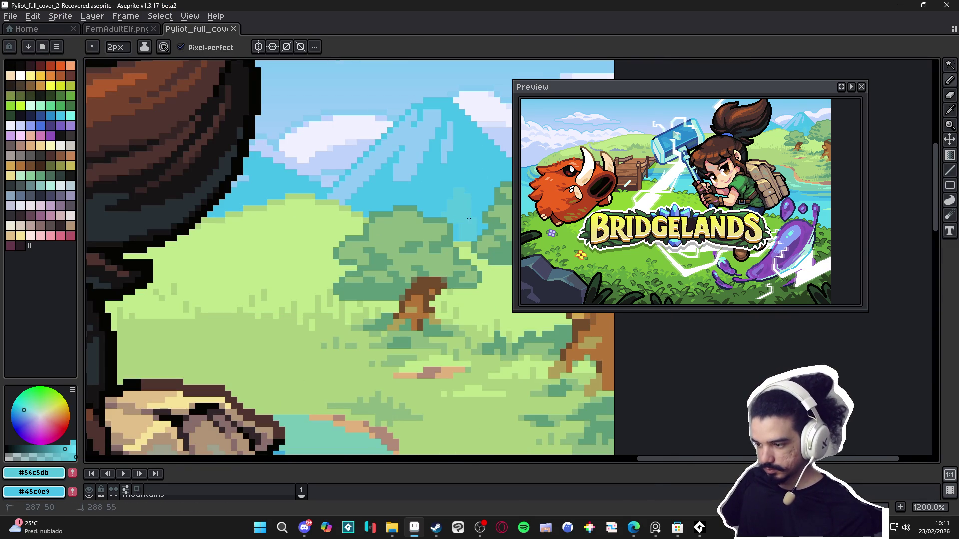
scroll(472, 224, "down", 3)
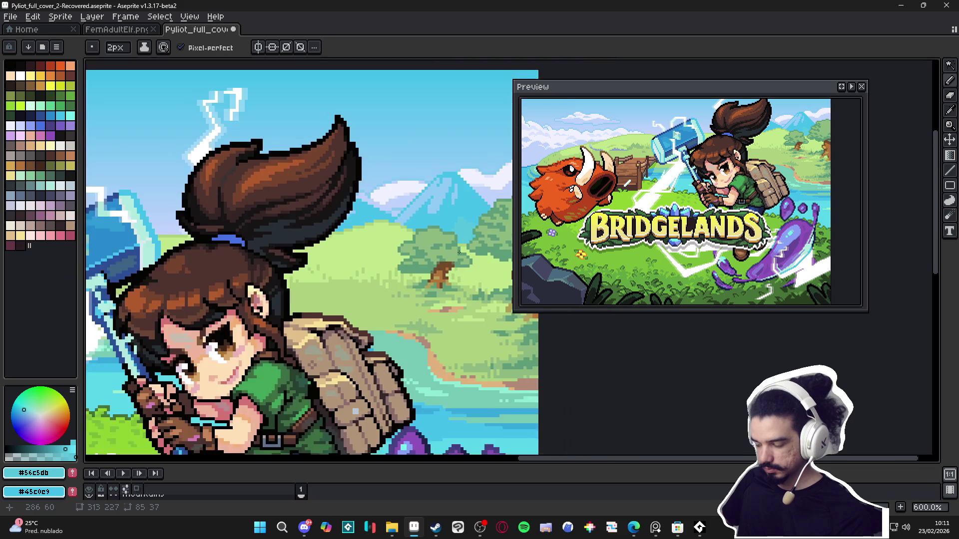
scroll(465, 260, "up", 2)
scroll(462, 280, "down", 2)
key("ctrl+z")
left_click(461, 289, "alt")
scroll(460, 285, "down", 2)
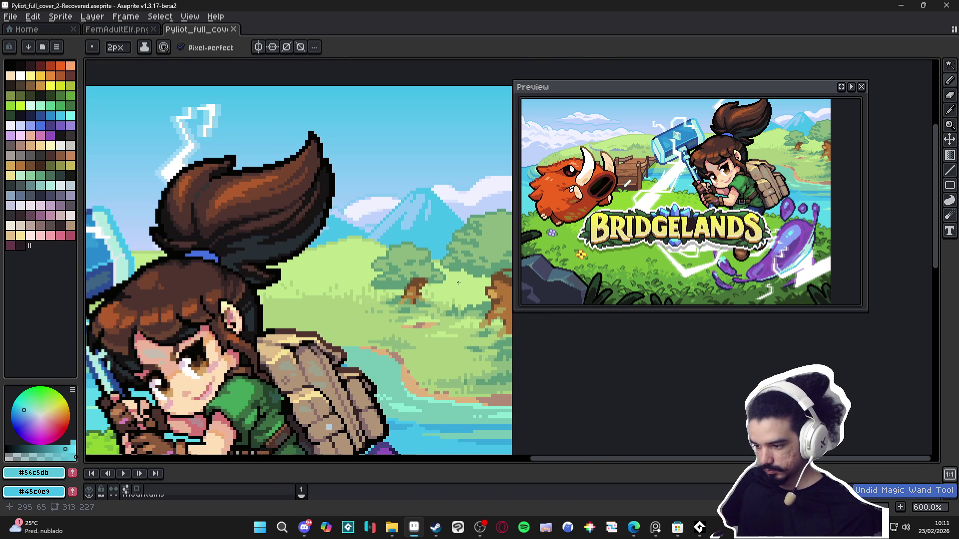
scroll(449, 250, "up", 3)
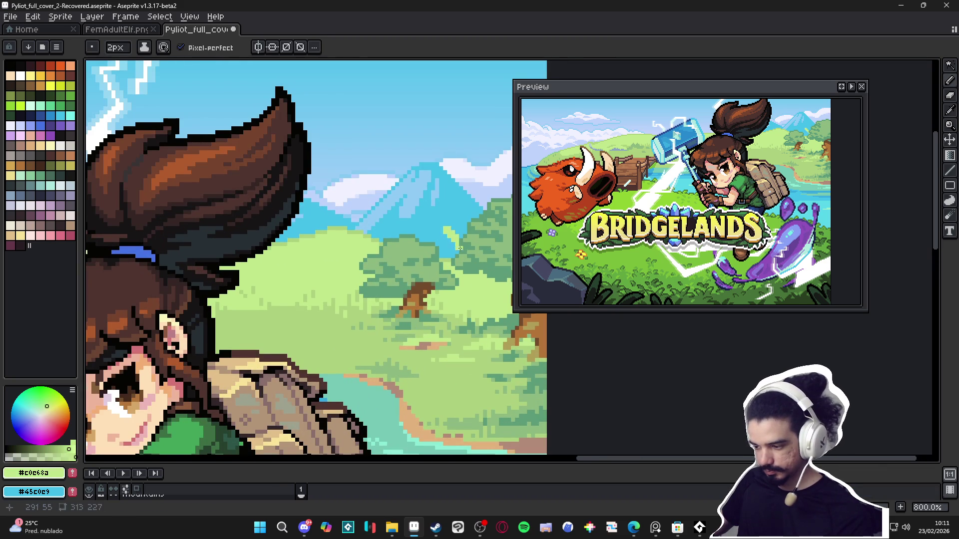
- Paint light cyan pixels above the trees near the mountain
left_click_drag(346, 291, 306, 301)
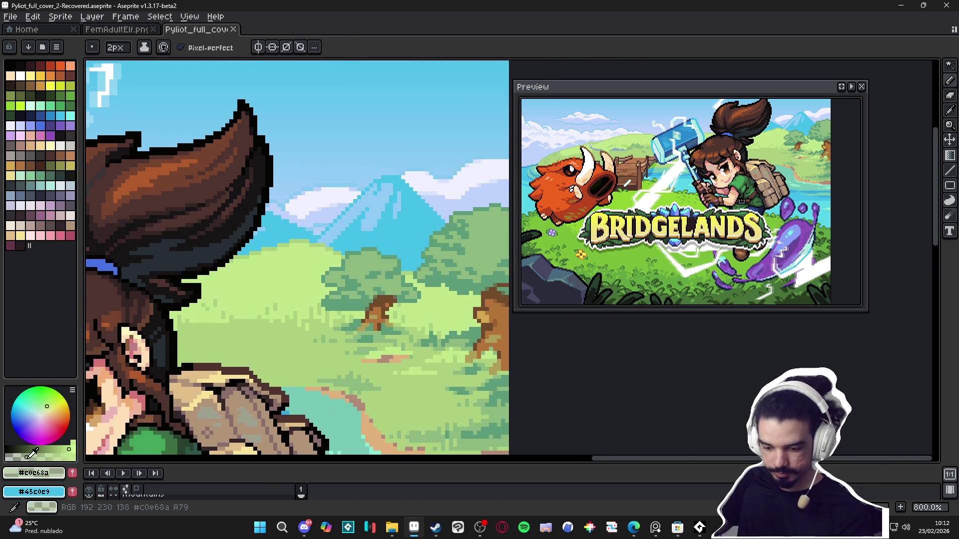
scroll(414, 271, "up", 3)
left_click_drag(420, 269, 470, 300)
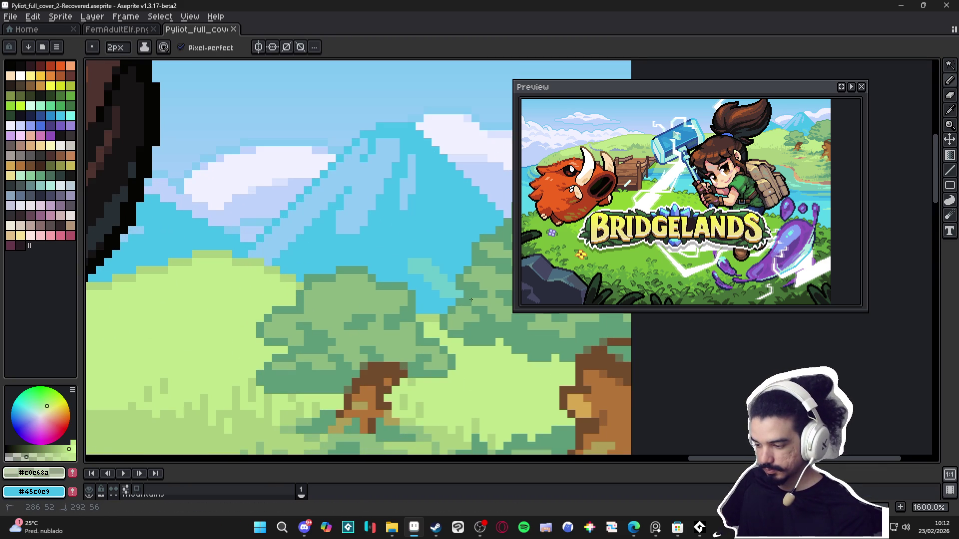
mouse_move(428, 277)
left_mouse_down()
mouse_move(437, 298)
mouse_move(420, 303)
left_mouse_up()
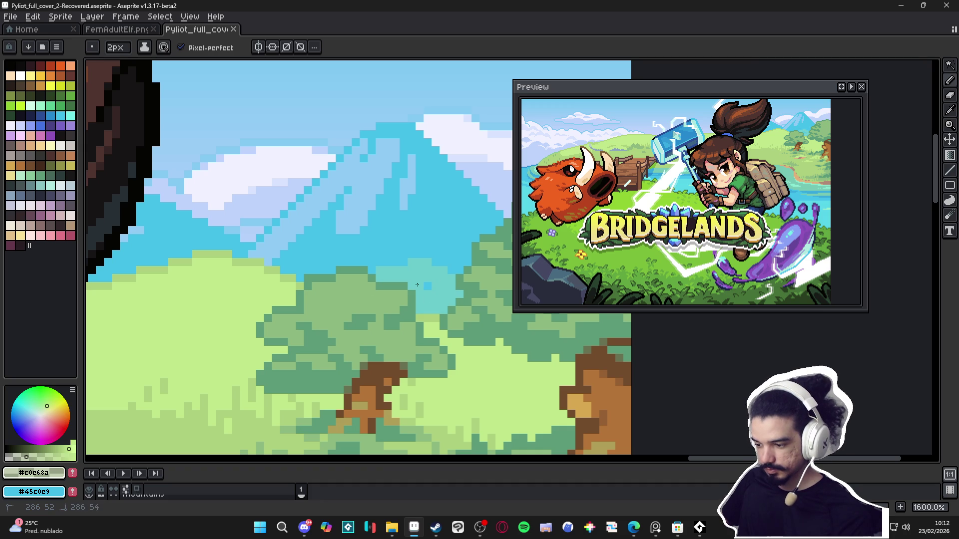
scroll(341, 304, "down", 5)
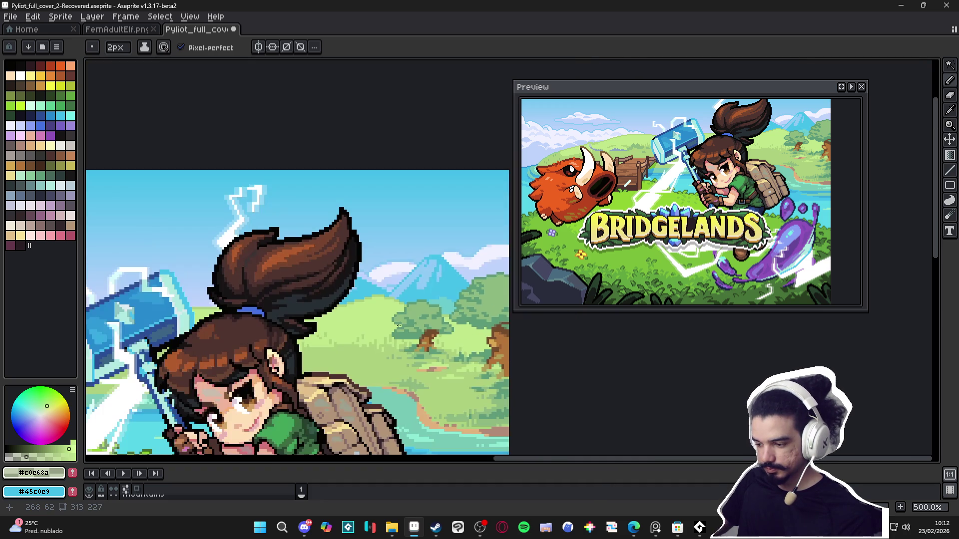
scroll(482, 314, "down", 3)
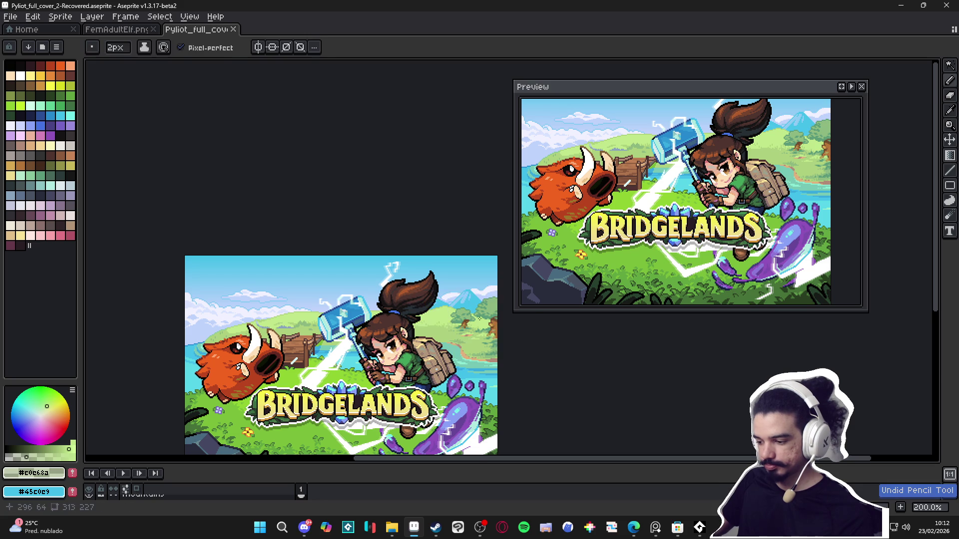
scroll(497, 269, "up", 3)
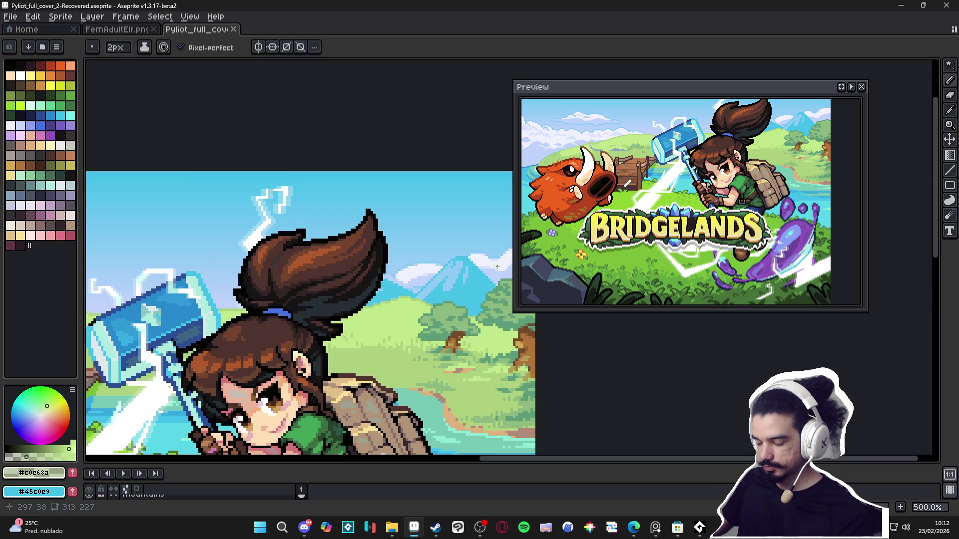
- Sample sky blue #89caf3, apply a short gradient fill, and save the cover
left_click(487, 246, "alt")
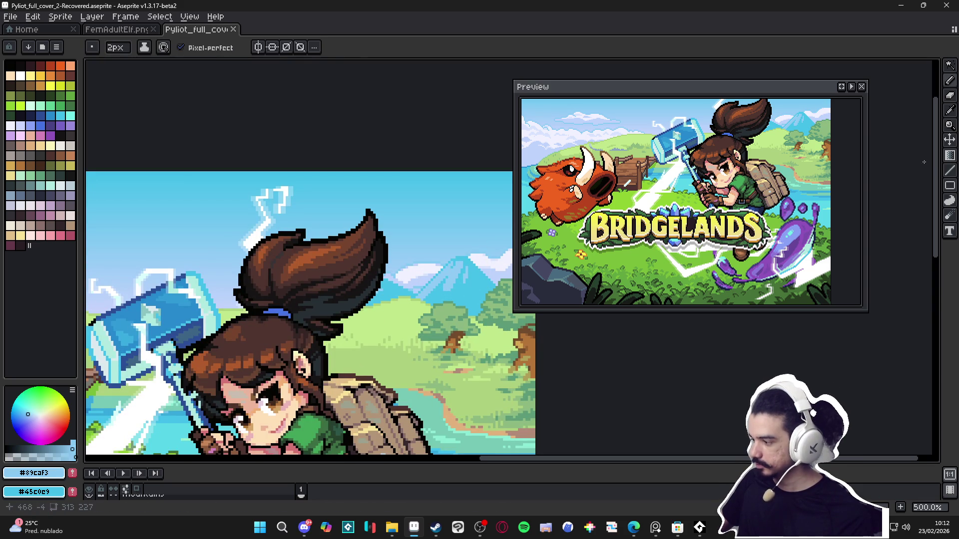
key("g")
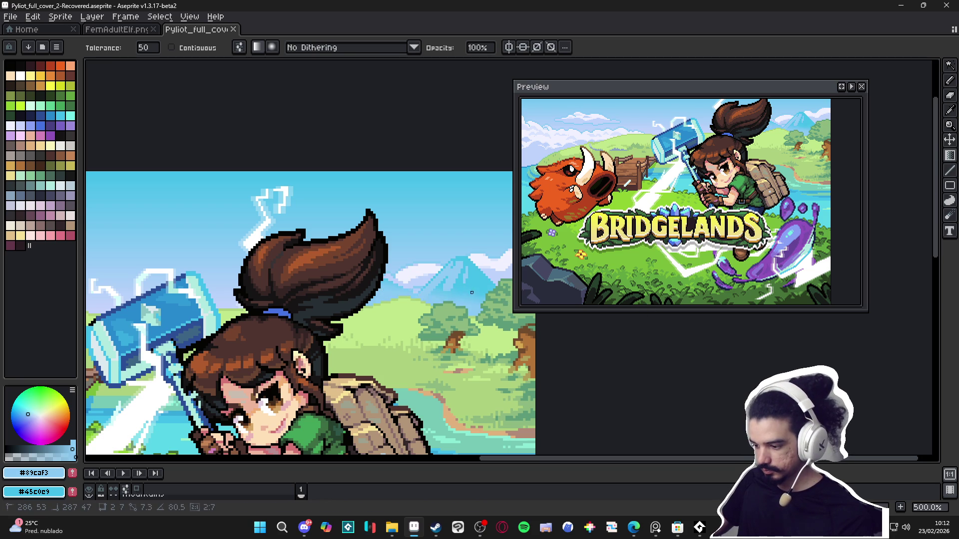
left_click_drag(467, 302, 467, 290)
key("ctrl+s")
scroll(466, 289, "down", 3)
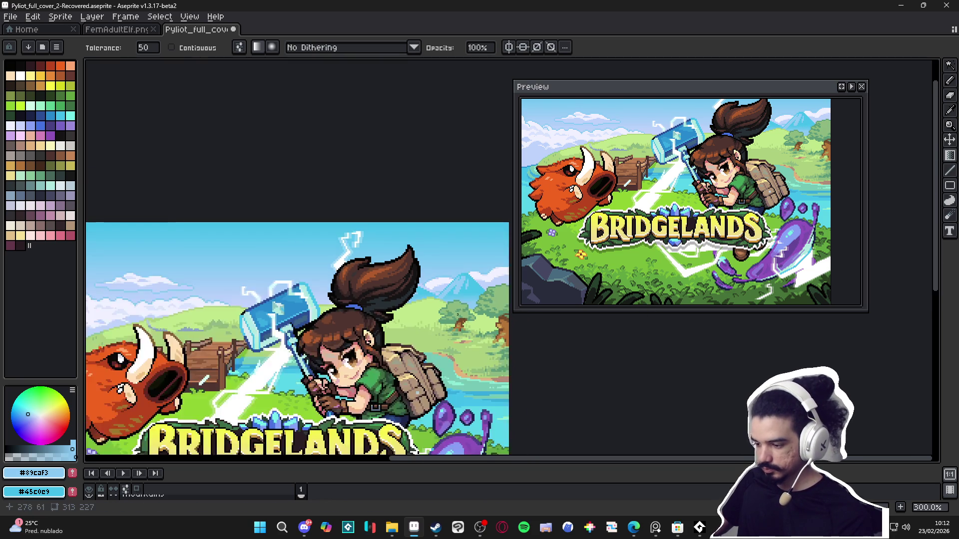
scroll(325, 330, "down", 2)
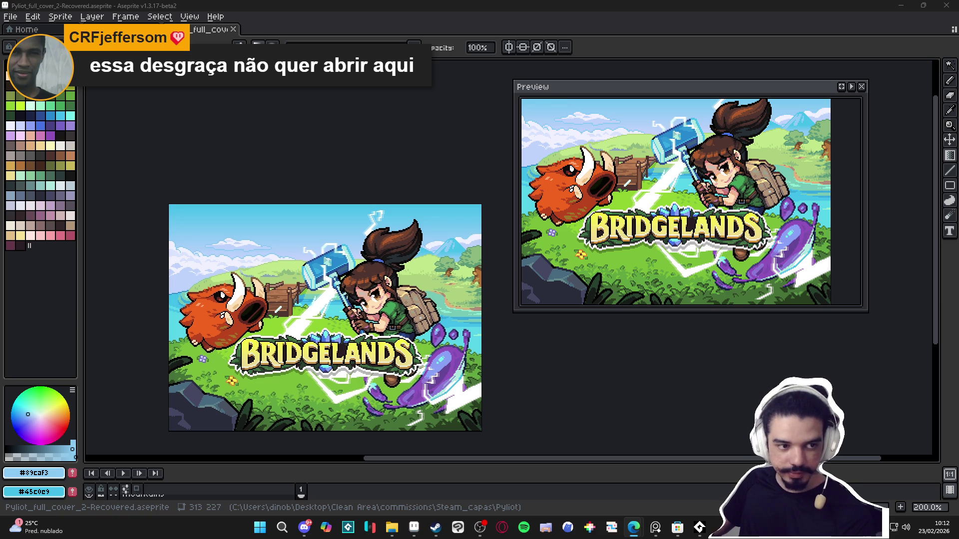
key("alt+Tab")
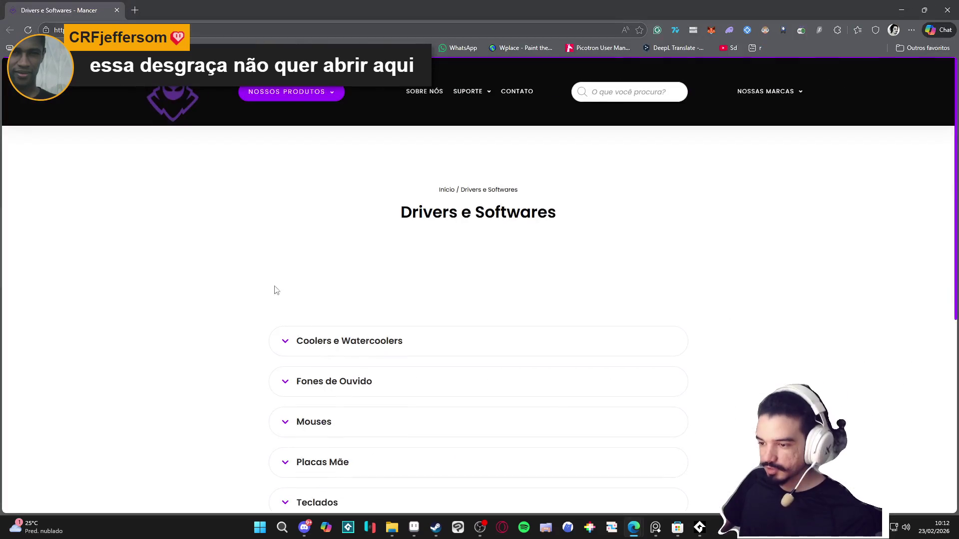
scroll(397, 229, "down", 7)
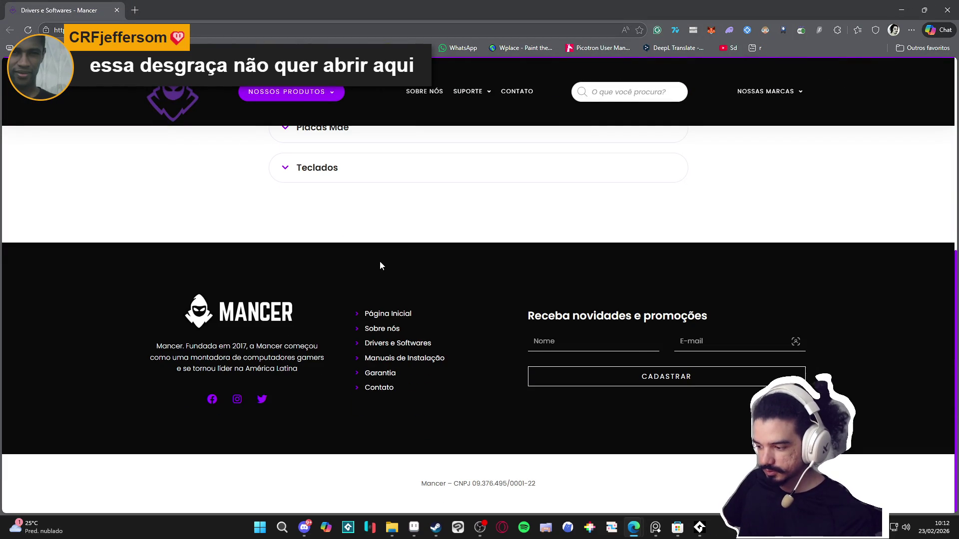
scroll(379, 265, "up", 7)
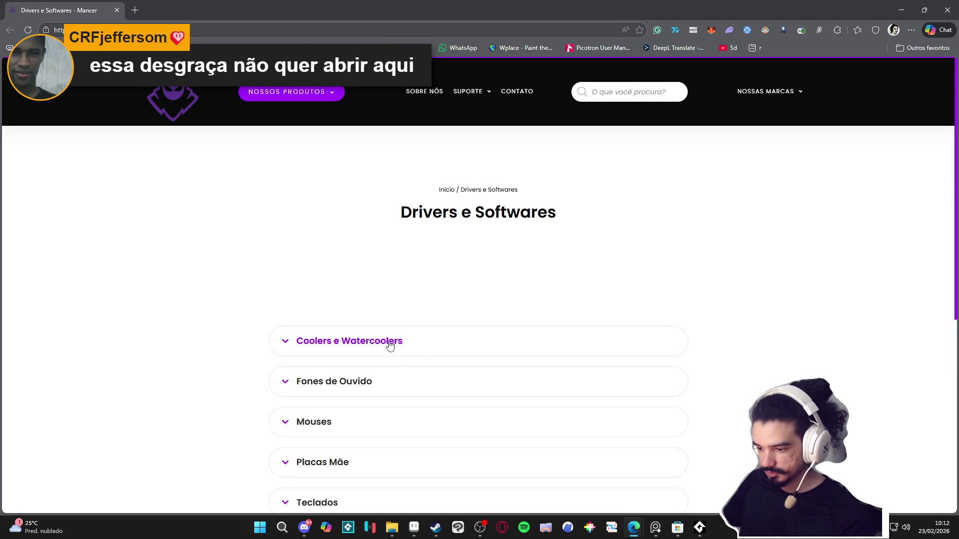
scroll(339, 380, "down", 4)
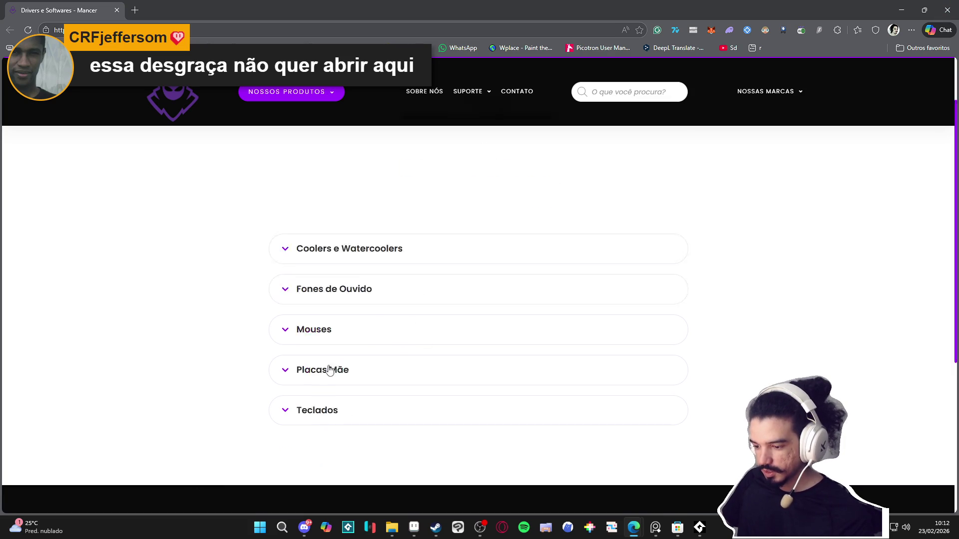
scroll(338, 218, "up", 3)
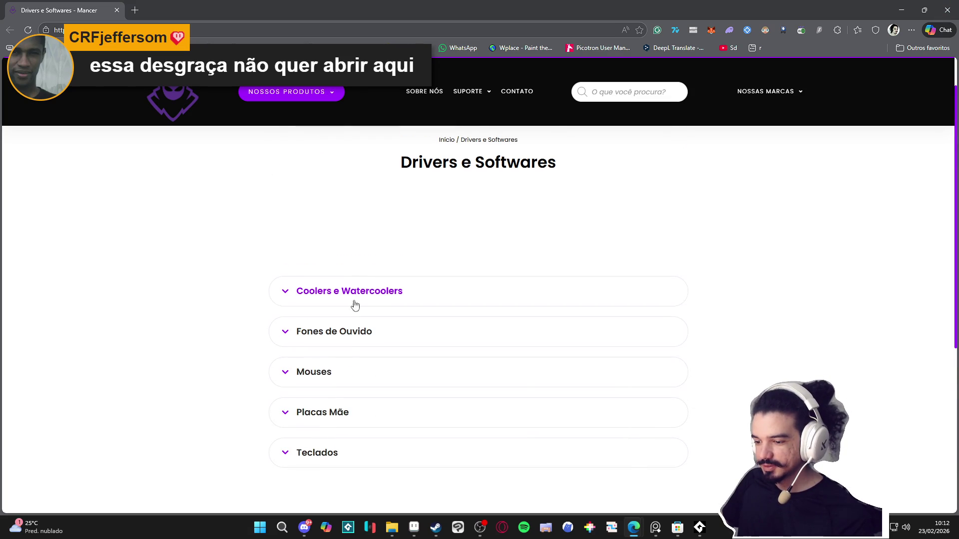
scroll(343, 327, "down", 5)
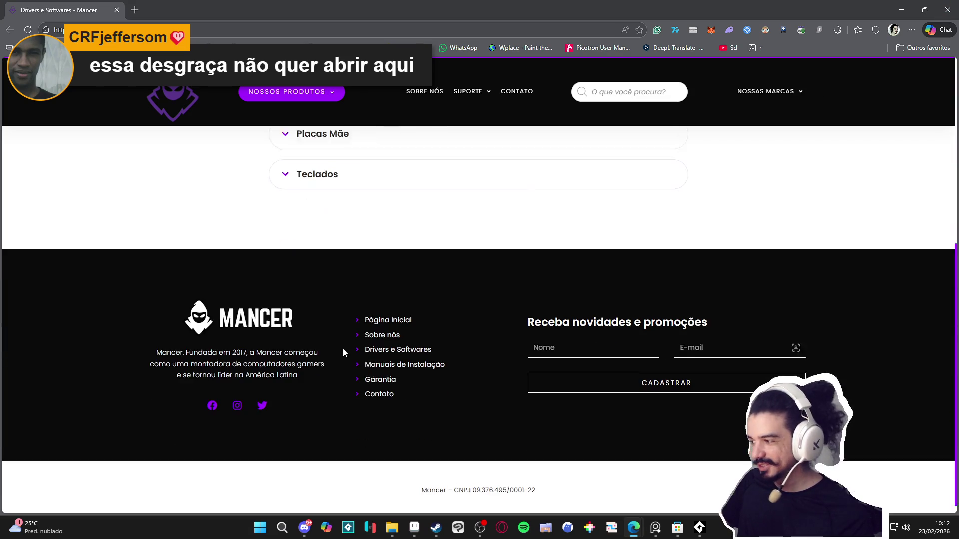
scroll(343, 349, "up", 6)
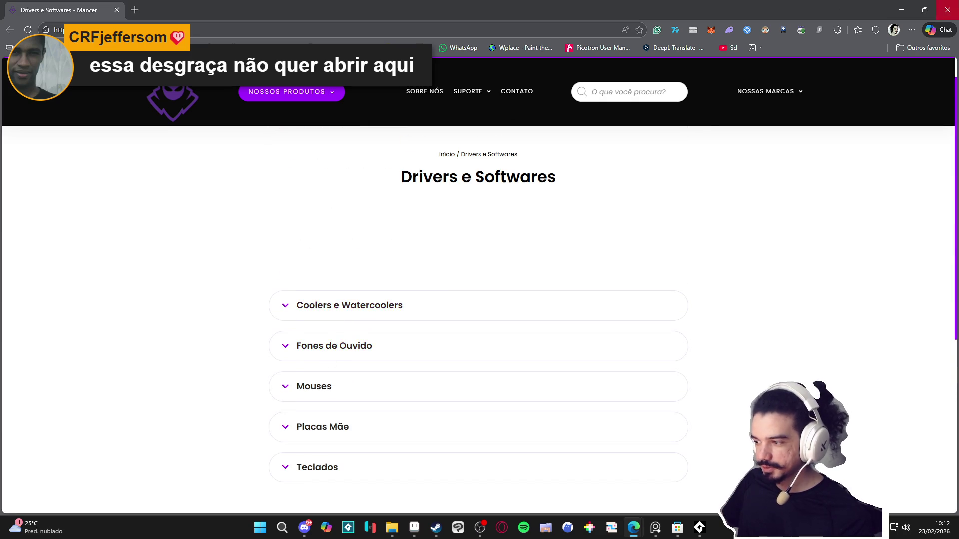
key("alt+Tab")
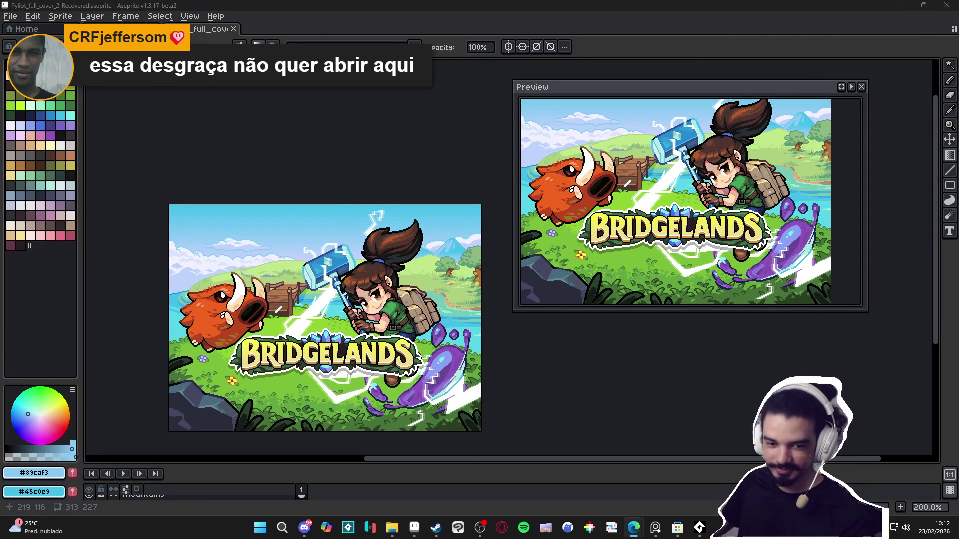
- Zoom the canvas to 300%, move the Preview window to the right edge, and switch to Steam
scroll(230, 417, "up", 1)
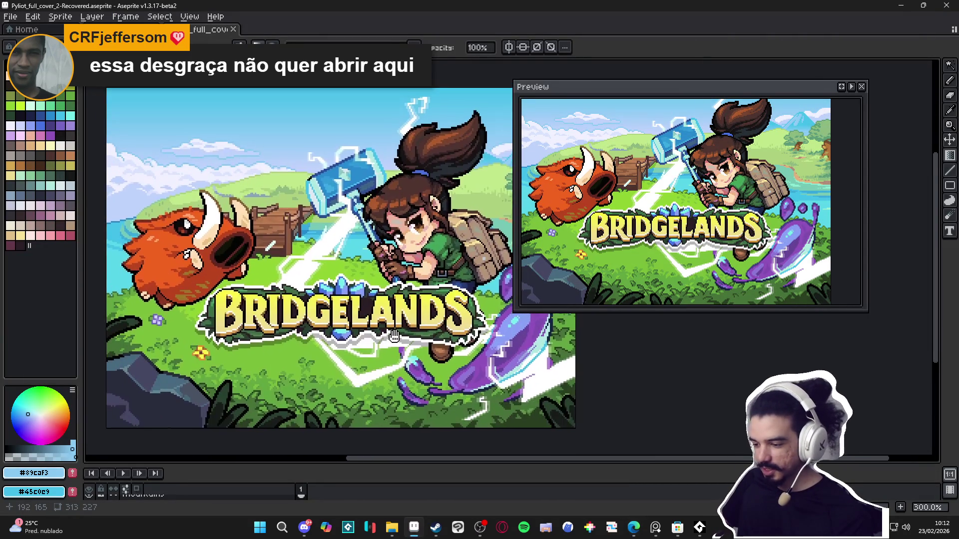
left_click_drag(608, 92, 756, 80)
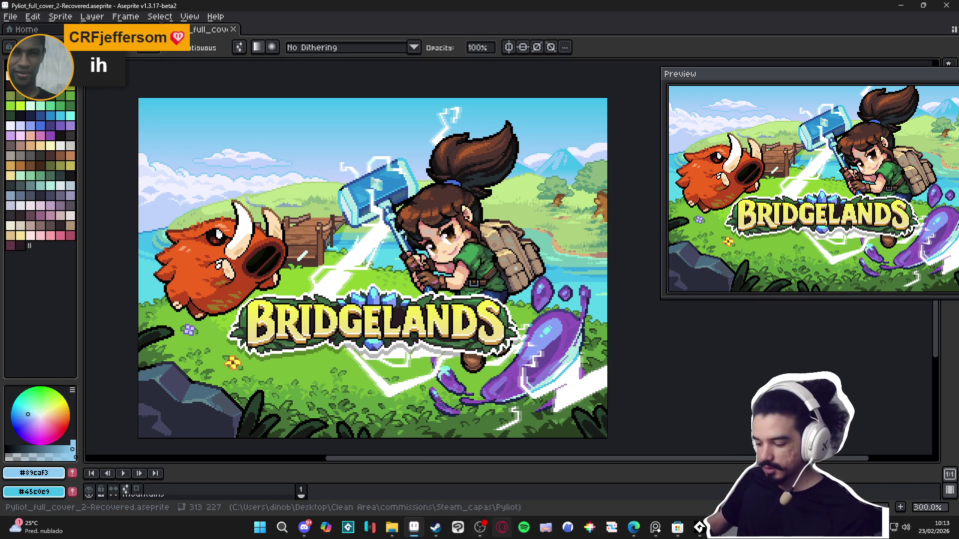
left_click(435, 527)
- Search the Steam store for 'bridgelands' and open the game's store page
left_click(525, 52)
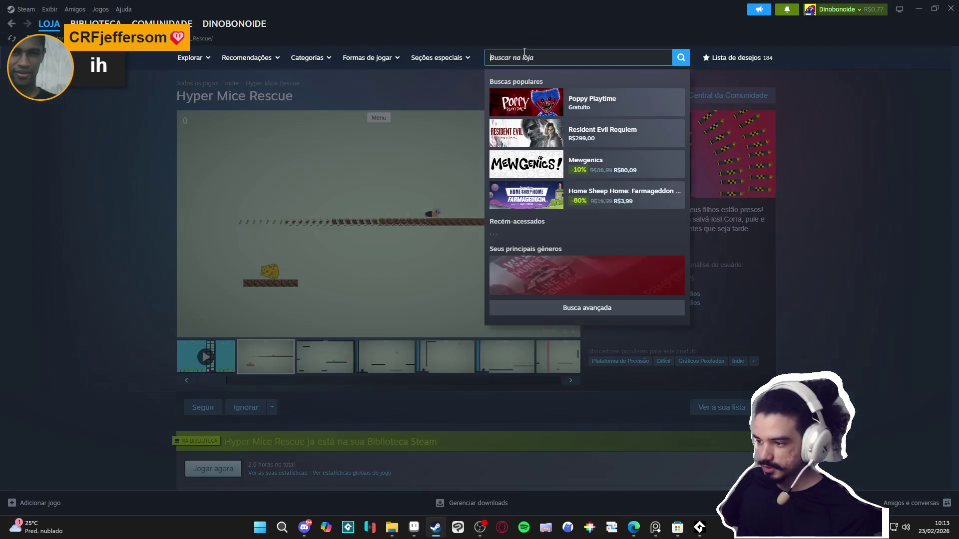
type("bridgelands")
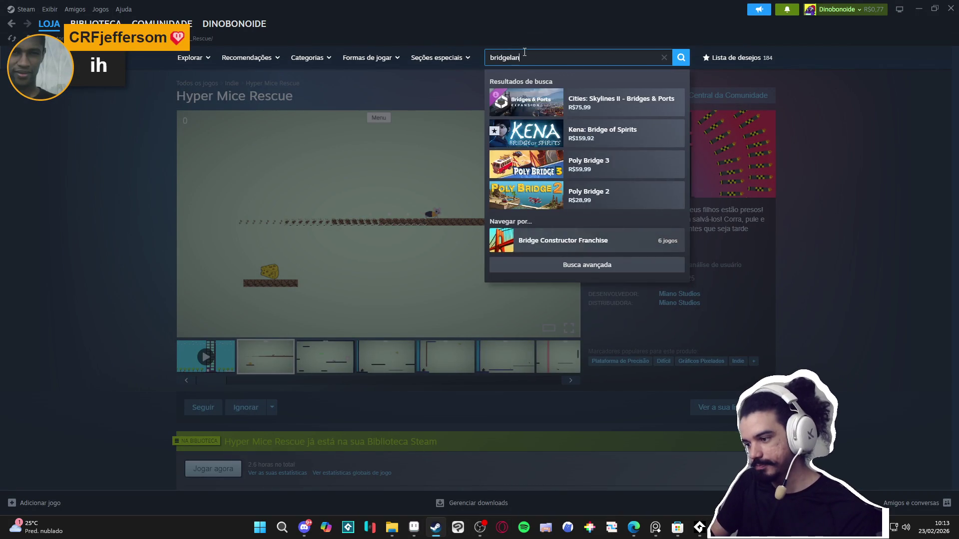
left_click(599, 103)
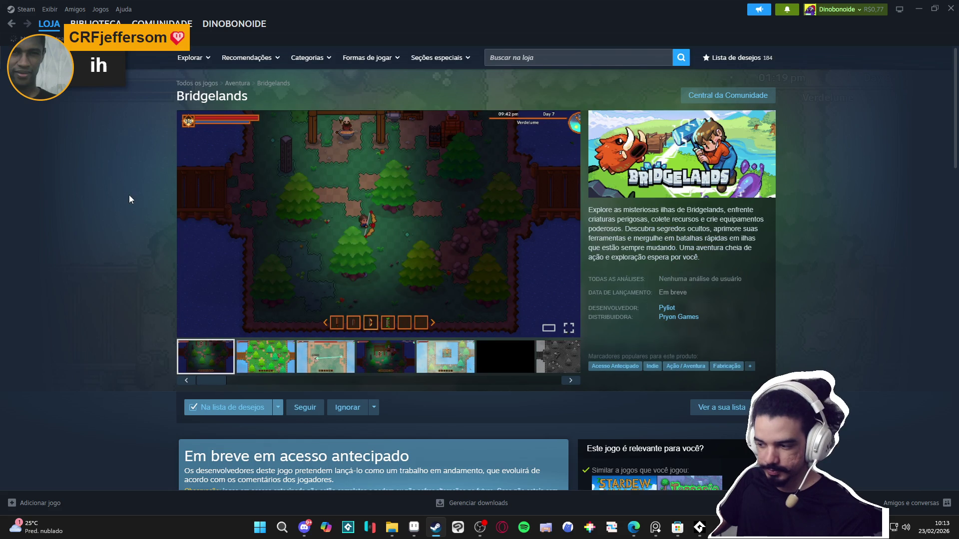
- Copy the store page address via Copiar endereço da página and return to Aseprite
right_click(129, 195)
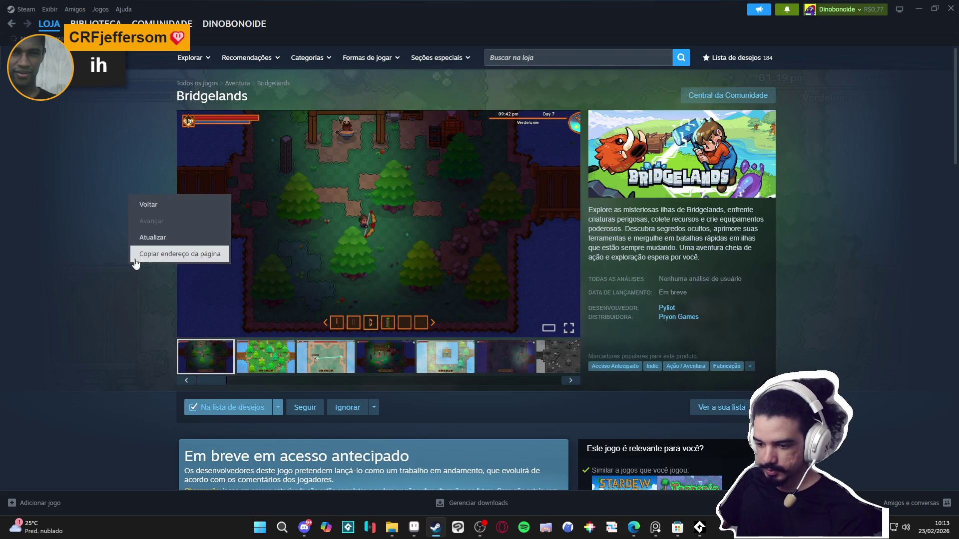
left_click(149, 263)
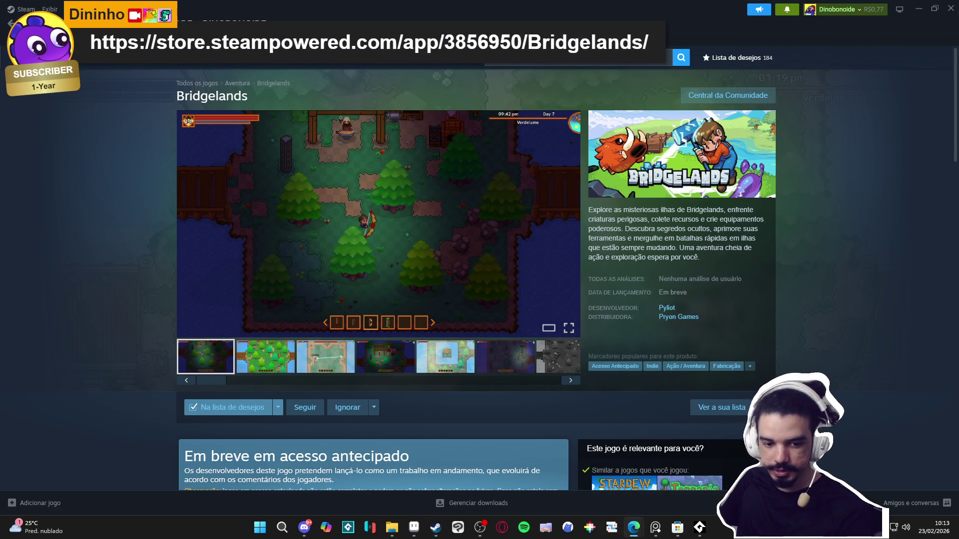
key("alt+Tab")
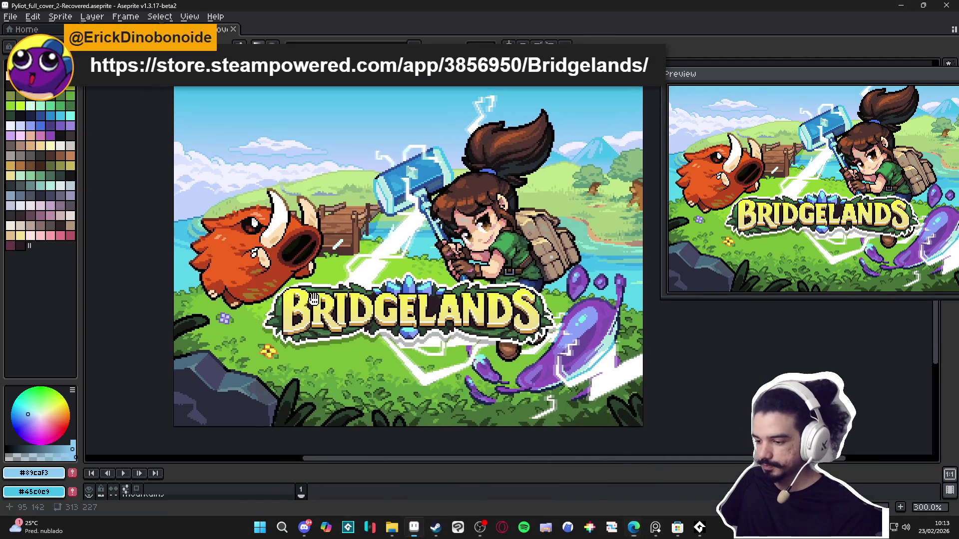
- Zoom in on the hillside and sample the light sky blue from the artwork
scroll(314, 299, "down", 1)
left_click_drag(313, 269, 323, 258)
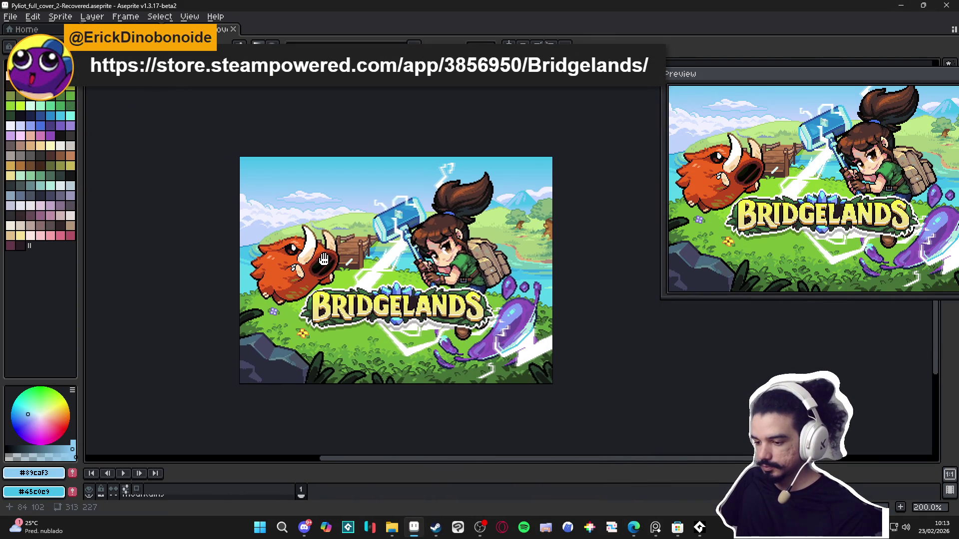
scroll(243, 227, "up", 1)
key("w")
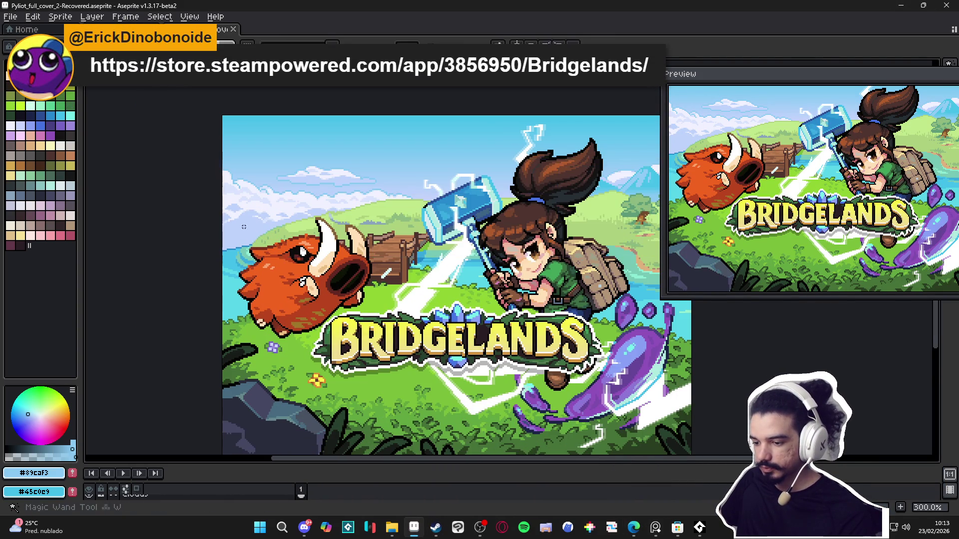
scroll(243, 227, "up", 1)
scroll(230, 244, "down", 1)
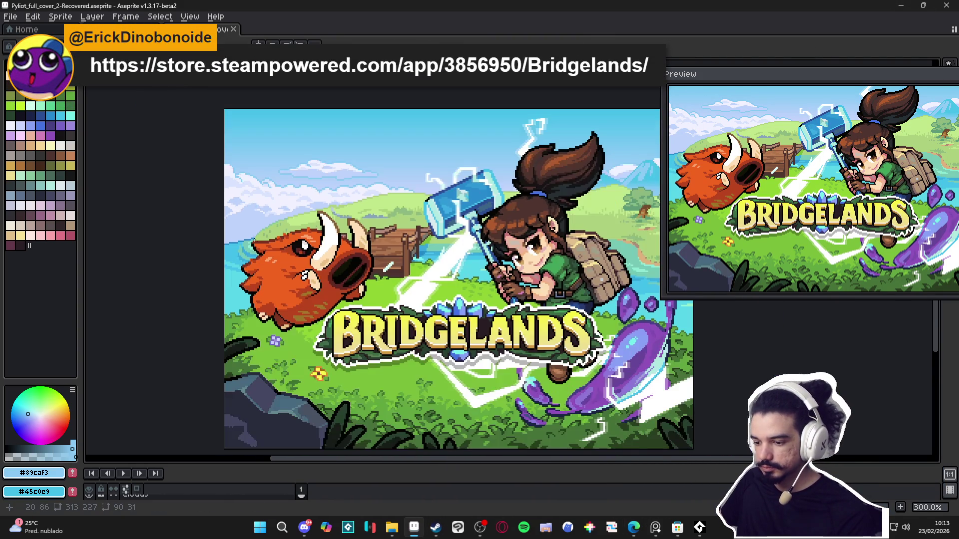
scroll(227, 247, "up", 1)
scroll(227, 246, "up", 1)
left_click(34, 417)
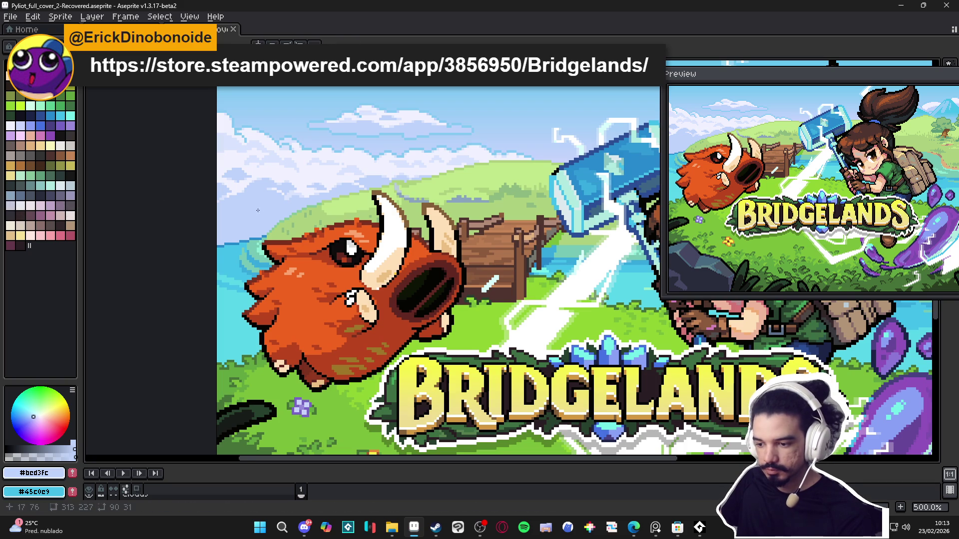
- Try neighbouring palette blues, then sample the blue-purple colour from the artwork
left_click_drag(237, 220, 220, 220)
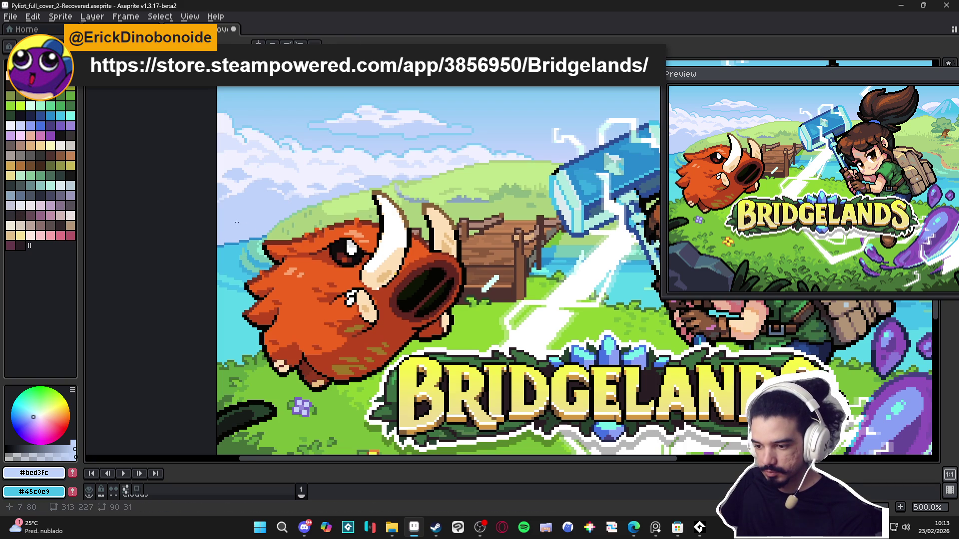
left_click(20, 195)
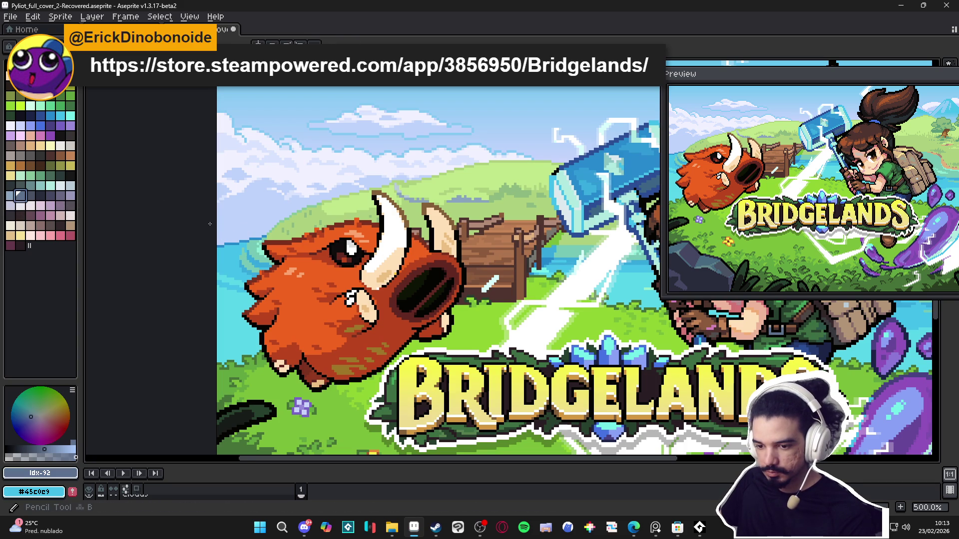
left_click(9, 199)
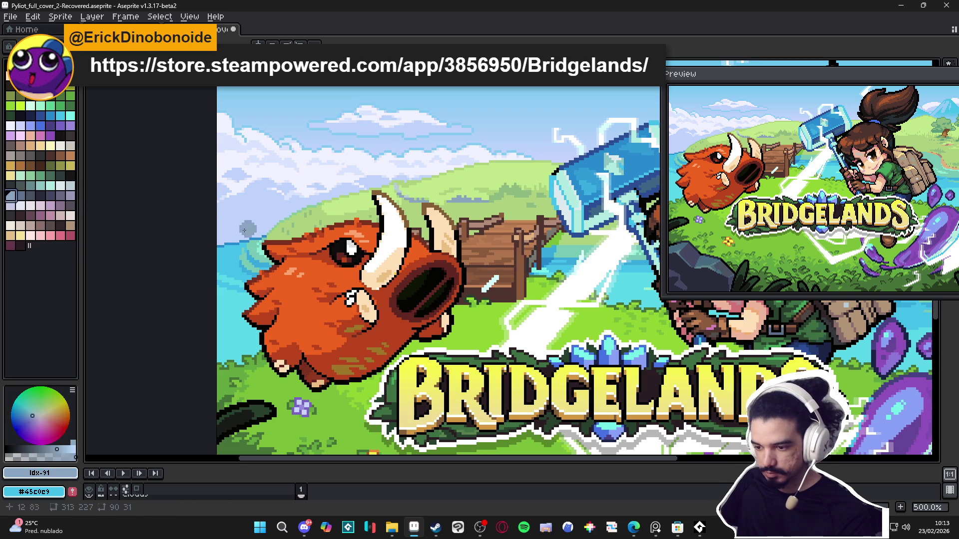
scroll(249, 235, "down", 2)
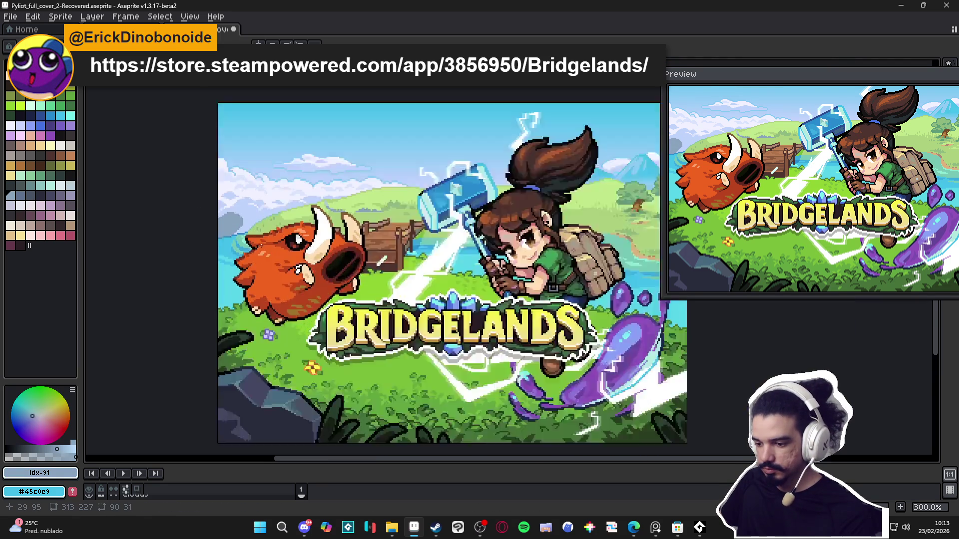
scroll(262, 246, "up", 1)
left_click(228, 226, "alt")
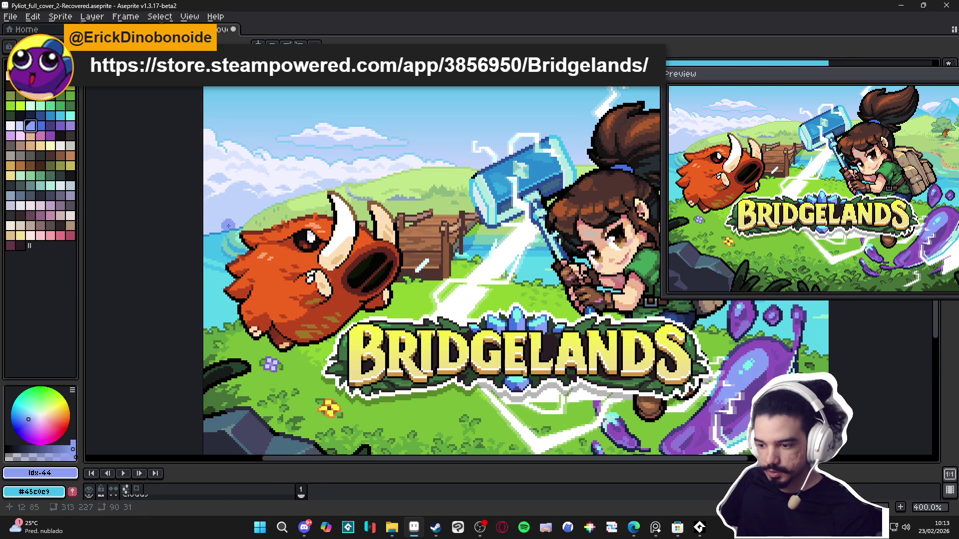
- Paint a blue-purple mountain on the hill just left of the boar
scroll(228, 224, "down", 2)
scroll(225, 220, "up", 4)
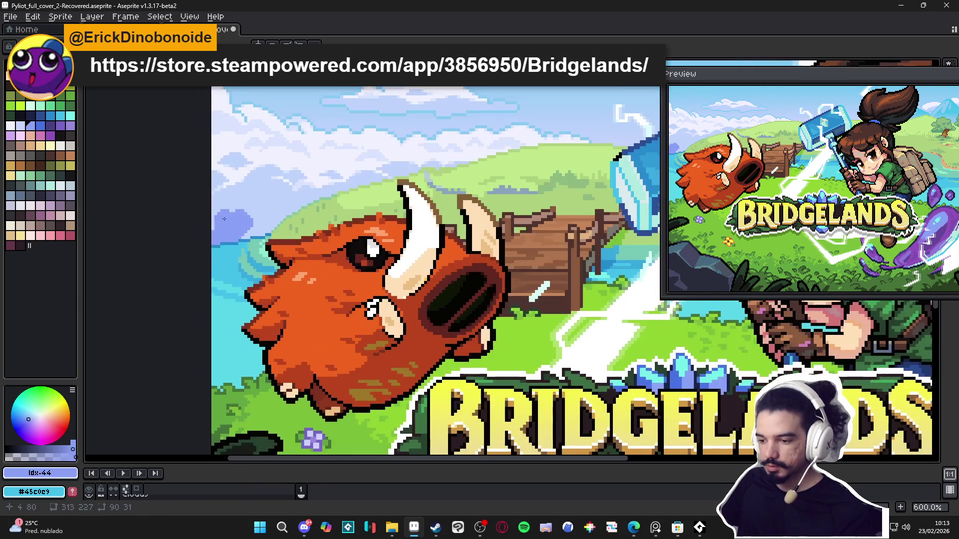
left_click_drag(240, 230, 279, 313)
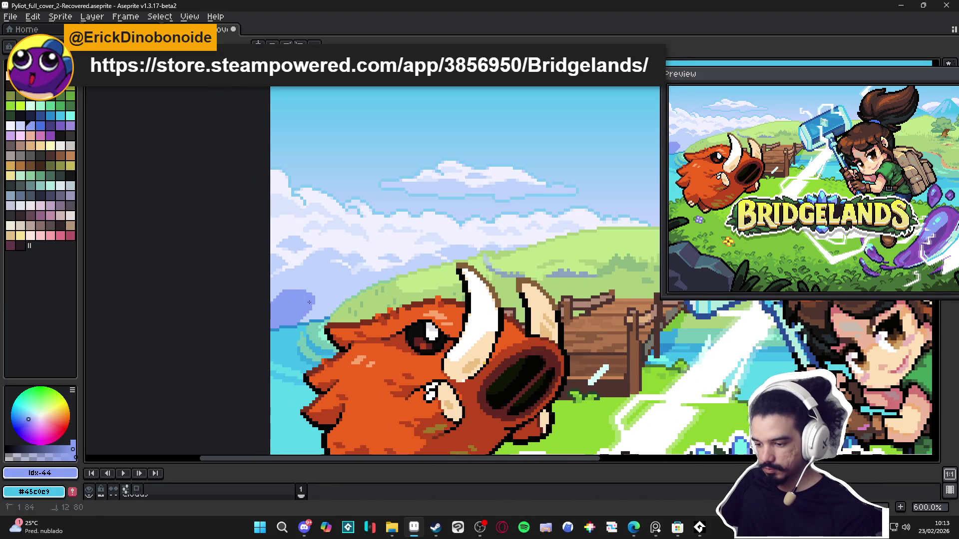
mouse_move(317, 318)
left_mouse_down()
mouse_move(335, 302)
mouse_move(285, 291)
left_mouse_up()
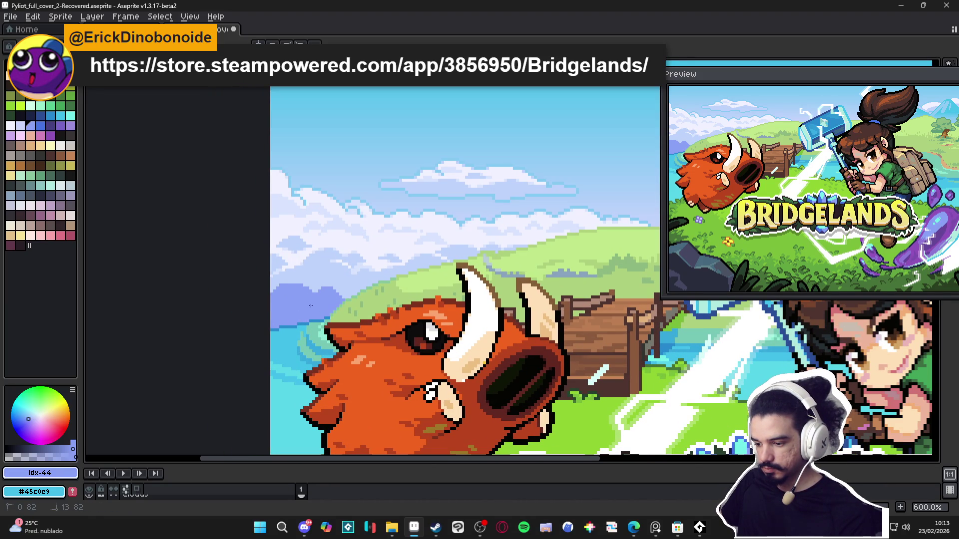
- Sample the sky blues and dab darker periwinkle pixels into the cloud shadows
scroll(299, 274, "down", 4)
scroll(304, 272, "up", 7)
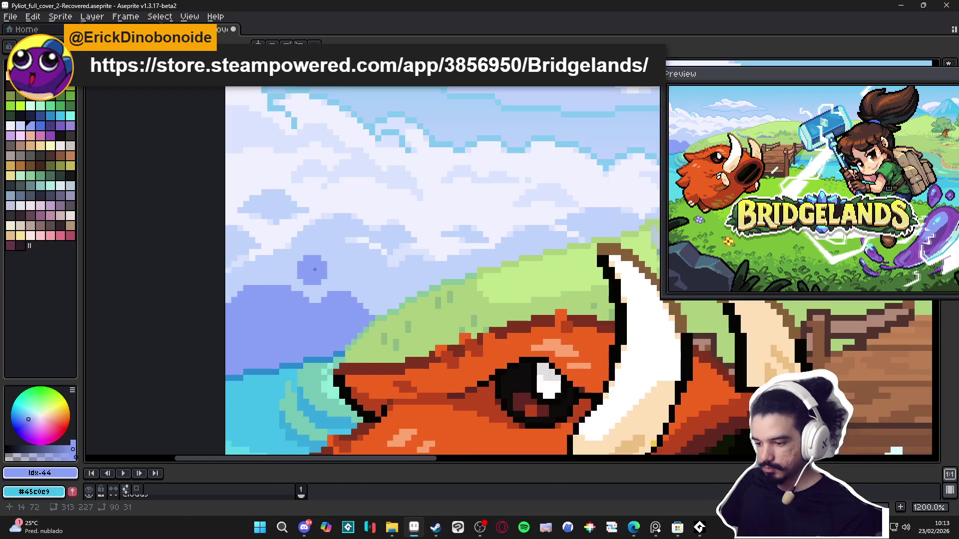
left_click(270, 276, "alt")
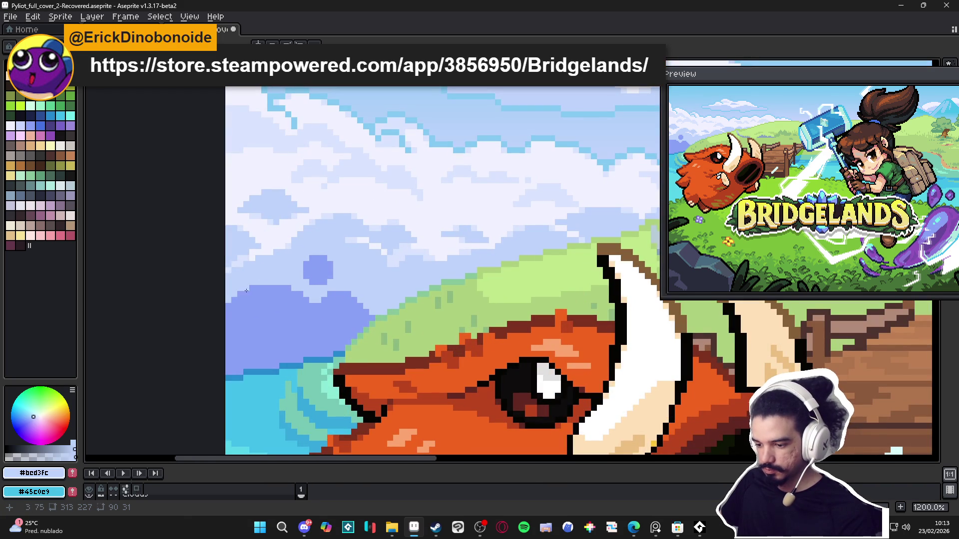
scroll(360, 319, "up", 1)
left_click(374, 301, "alt")
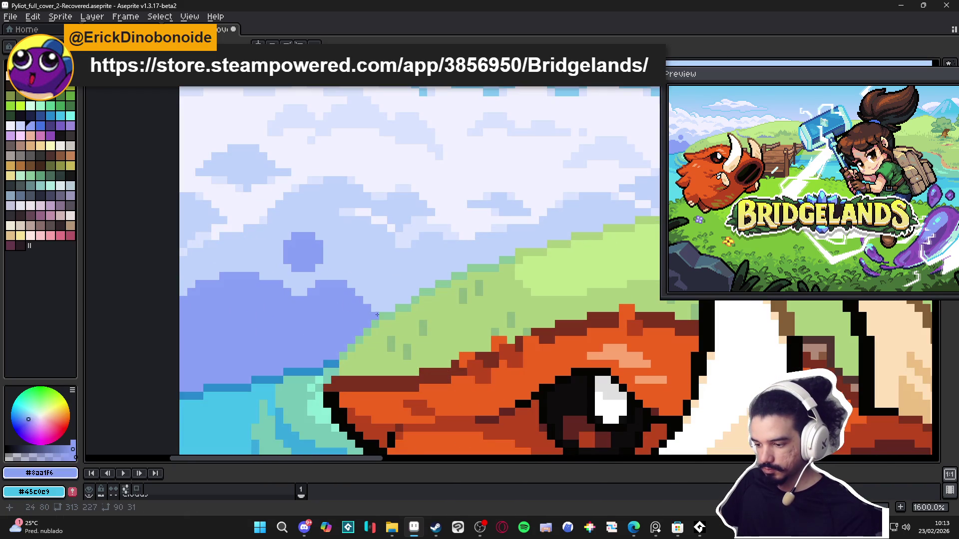
left_click(374, 301, "alt")
left_click(346, 298, "alt")
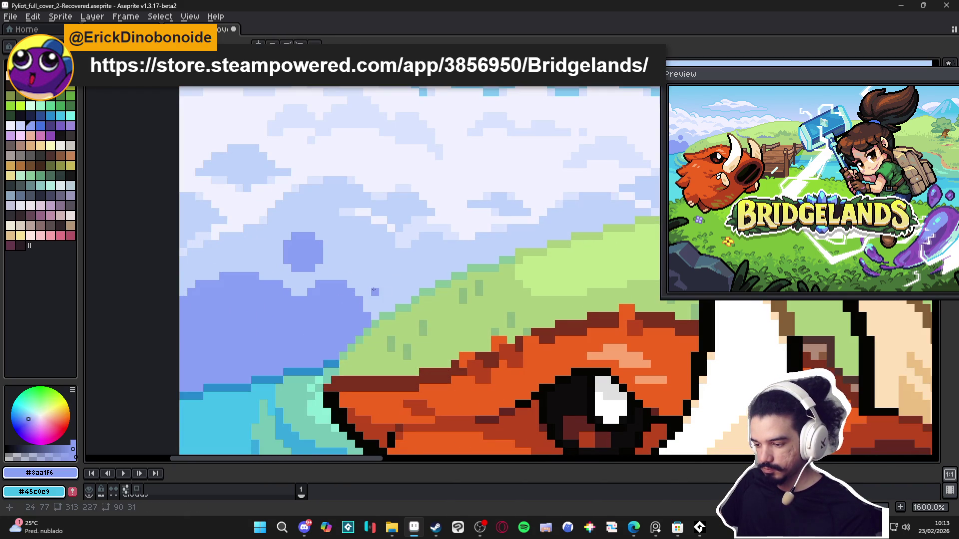
left_click(400, 296)
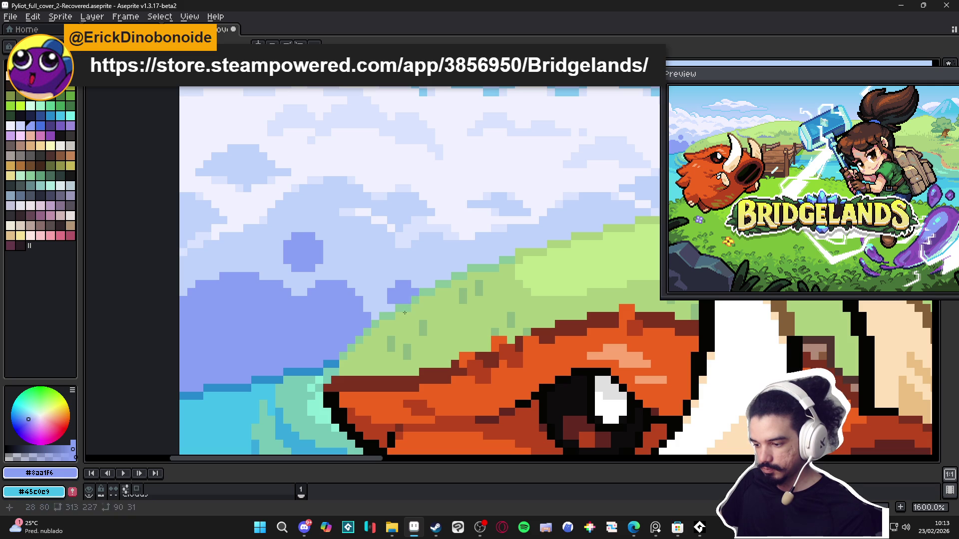
left_click(391, 308)
- Nudge the view right and enlarge the pencil brush to 2 pixels
scroll(369, 302, "left", 1)
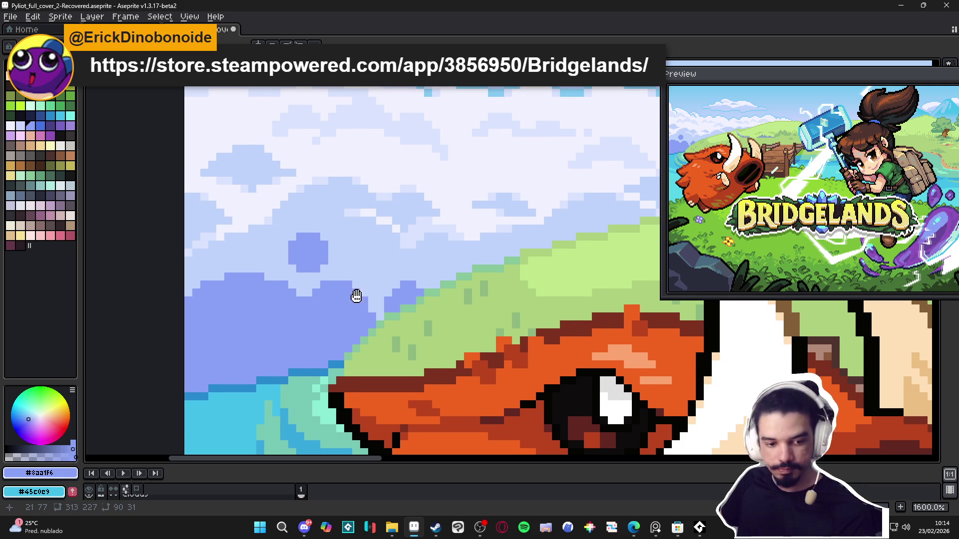
scroll(333, 280, "down", 4)
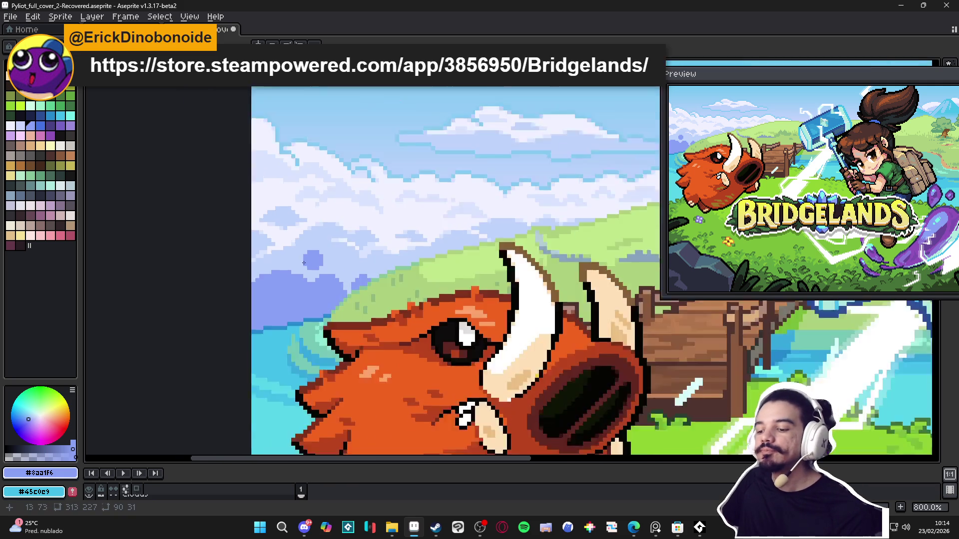
scroll(356, 258, "up", 5)
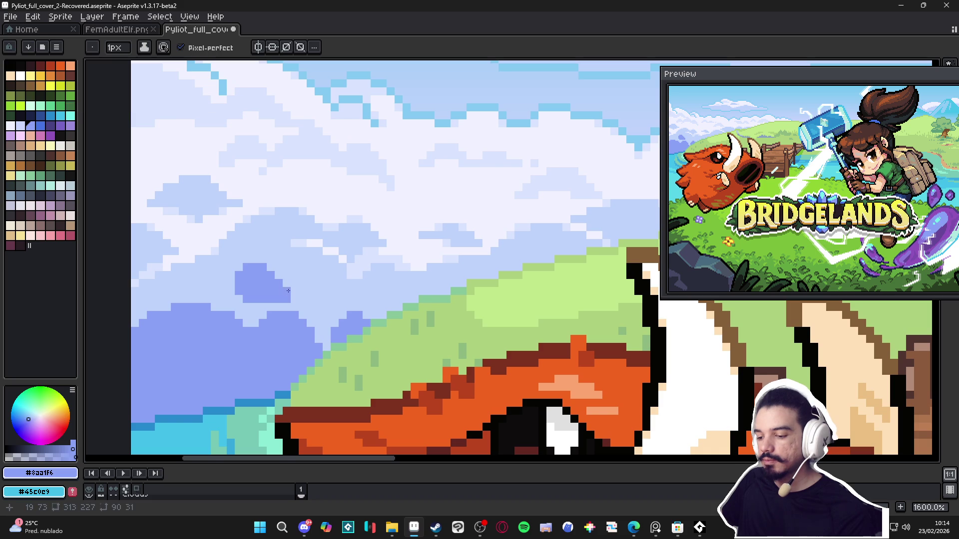
scroll(288, 290, "down", 4)
scroll(248, 293, "up", 4)
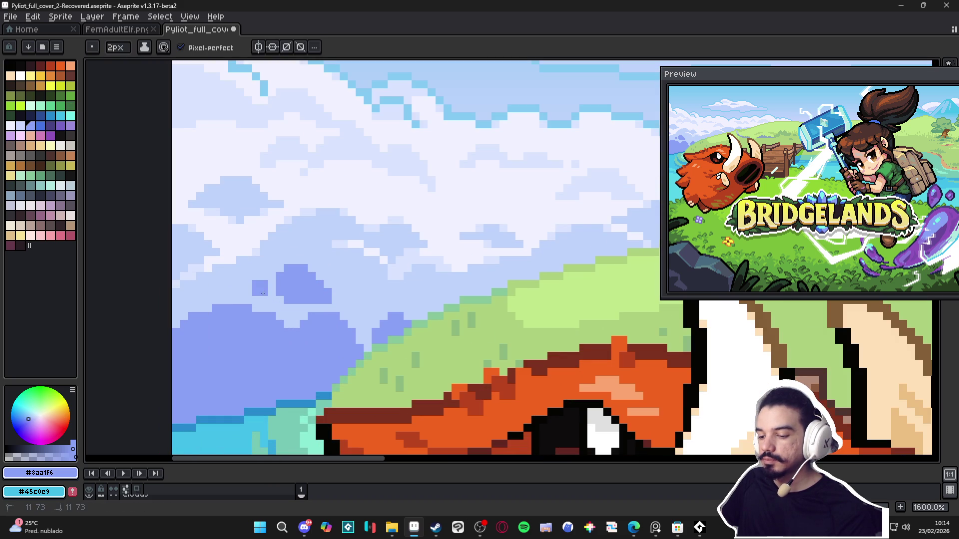
scroll(284, 296, "down", 4)
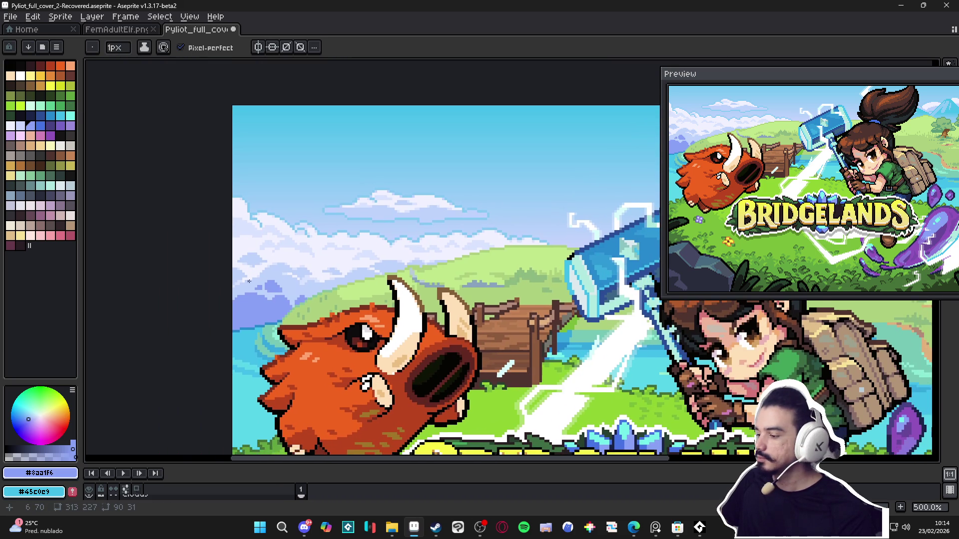
left_click_drag(250, 282, 264, 285)
scroll(262, 284, "up", 3)
key("plus")
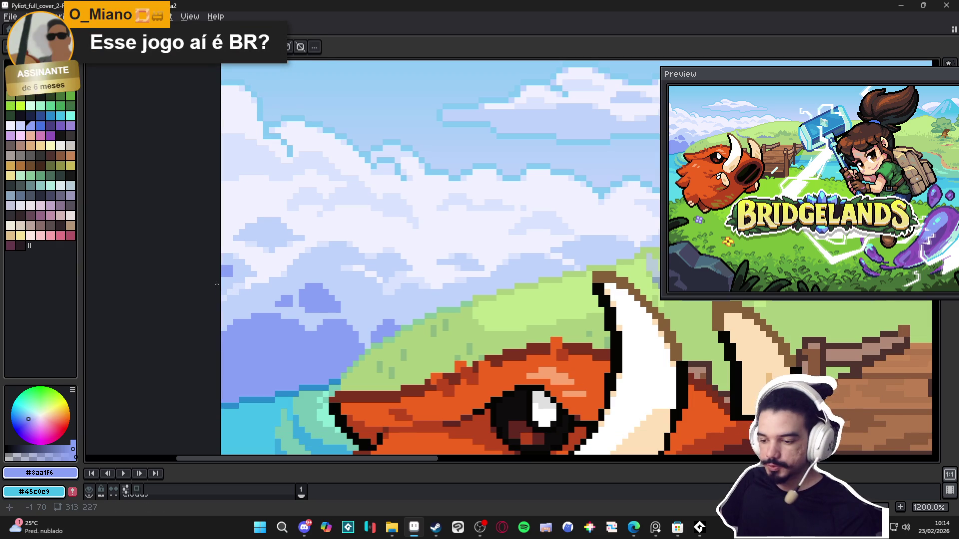
- Reframe the cover and pick the periwinkle #8aa1f6 from the sky shading
scroll(220, 281, "down", 4)
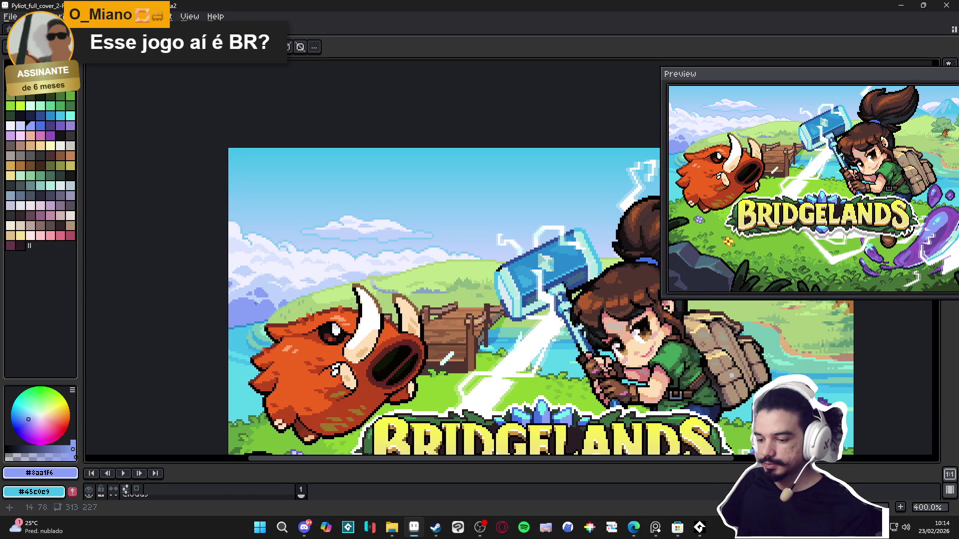
scroll(272, 302, "up", 4)
scroll(272, 302, "down", 4)
scroll(271, 304, "down", 1)
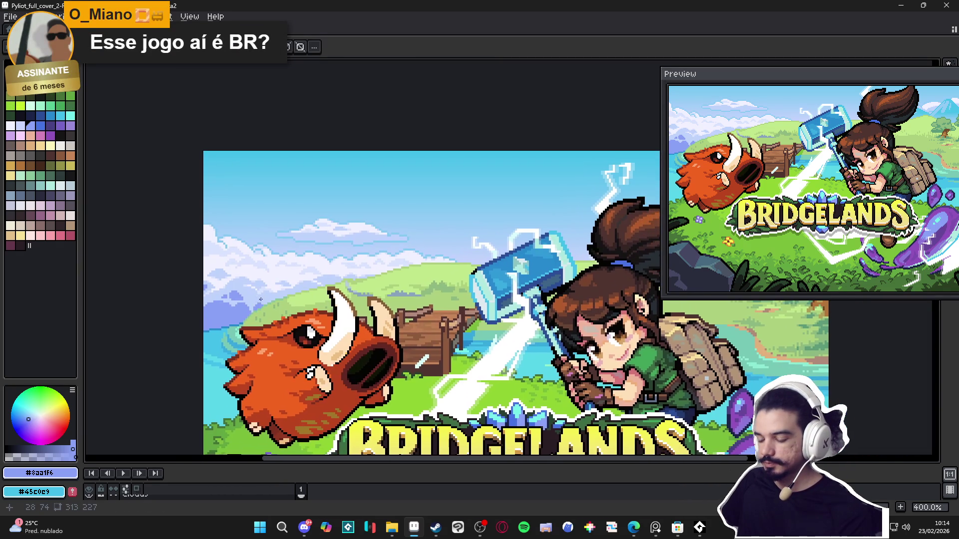
left_click_drag(274, 303, 255, 305)
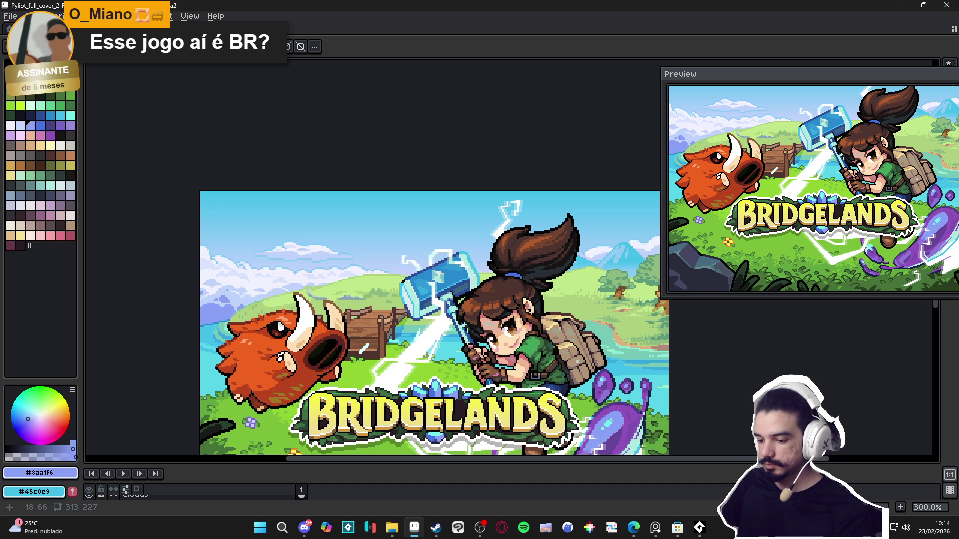
scroll(227, 275, "down", 1)
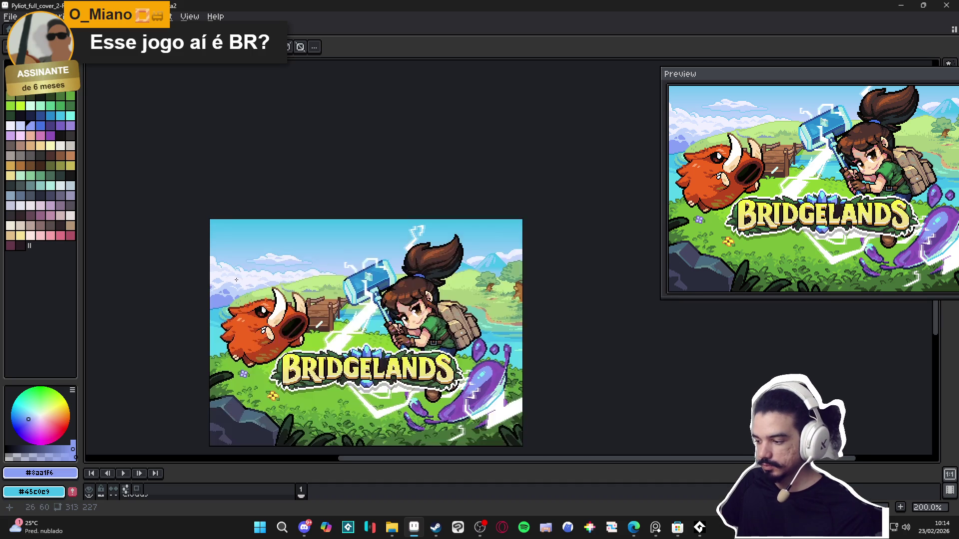
scroll(229, 277, "up", 2)
scroll(231, 279, "down", 1)
scroll(231, 279, "up", 1)
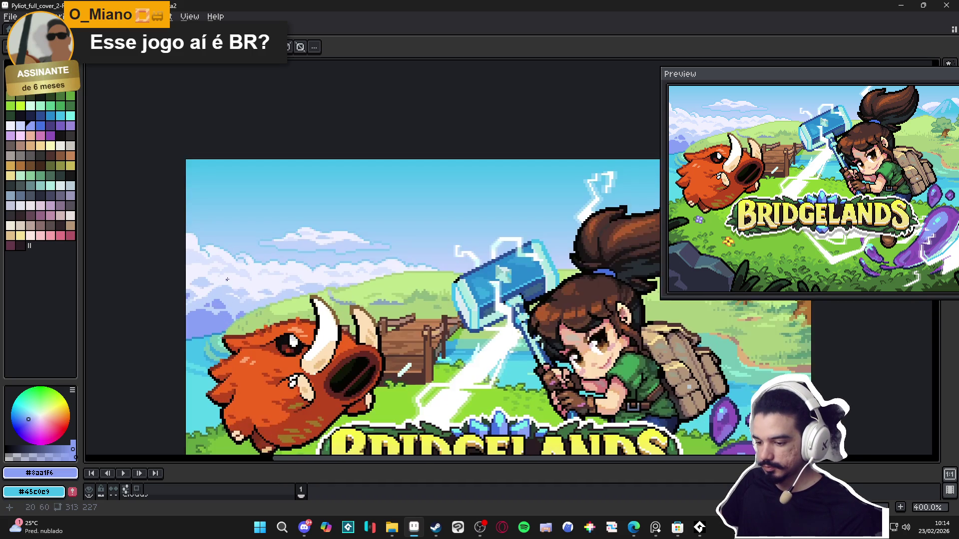
scroll(222, 282, "down", 1)
scroll(185, 288, "up", 4)
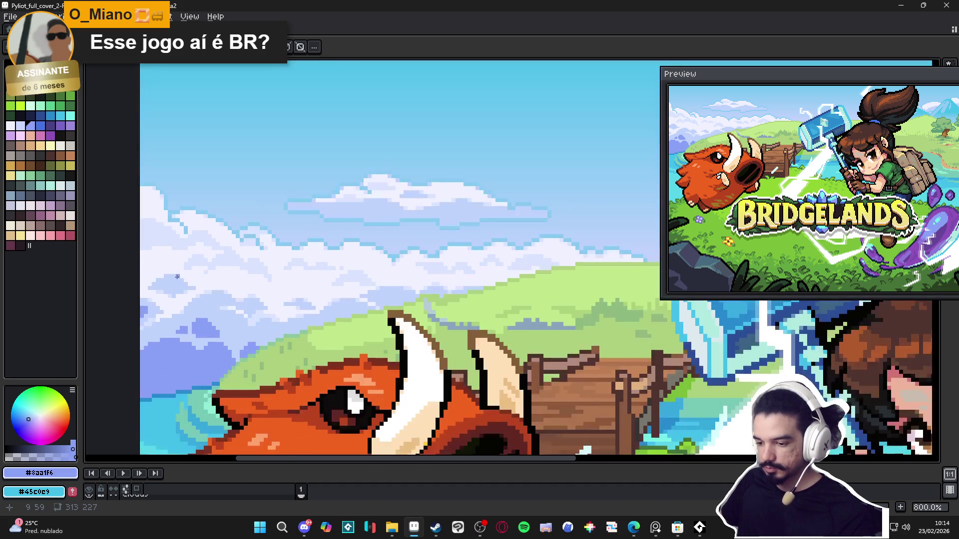
left_click(185, 288, "alt")
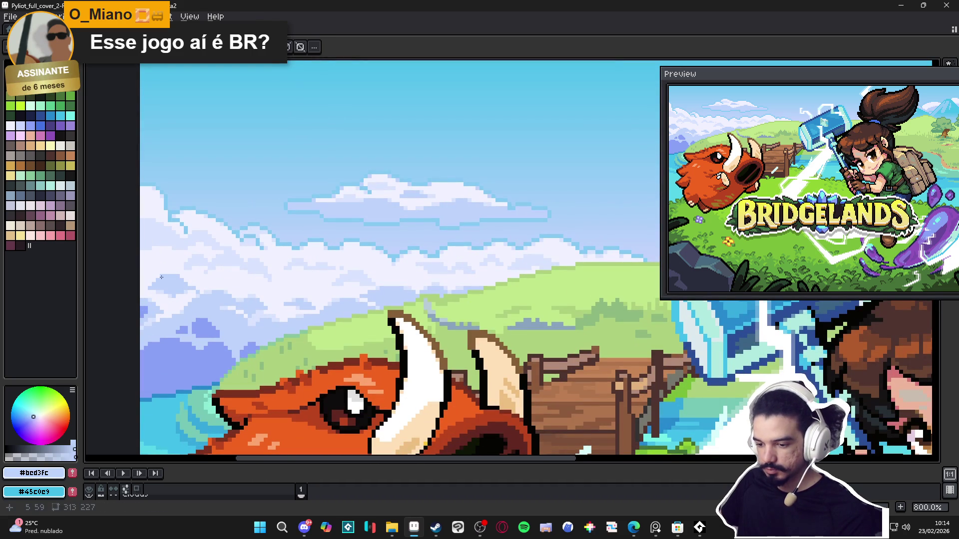
scroll(181, 294, "up", 3)
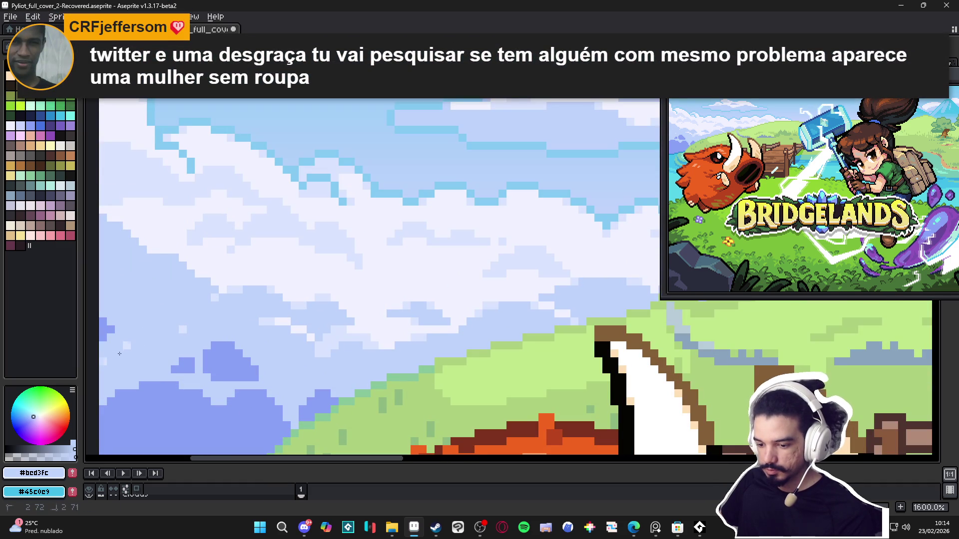
left_click(105, 327, "alt")
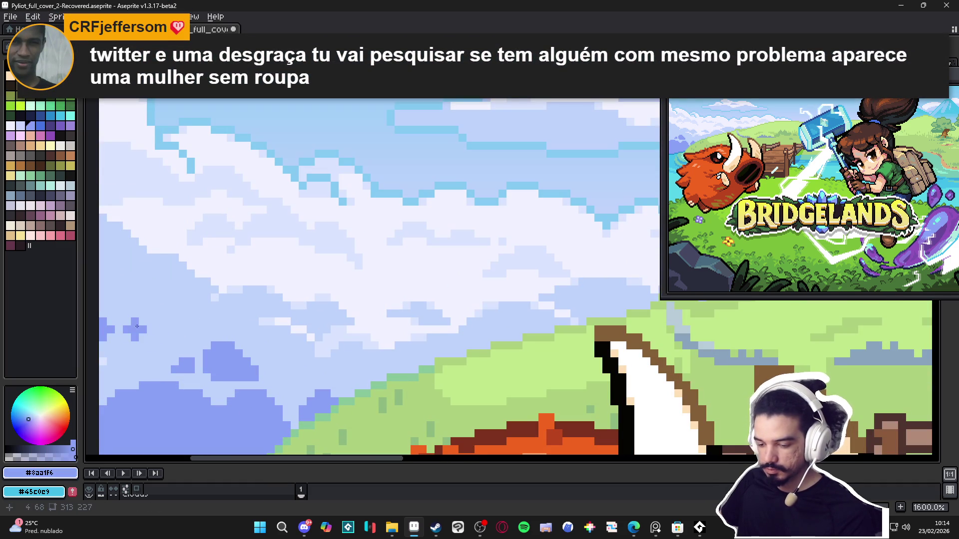
left_click_drag(150, 336, 186, 327)
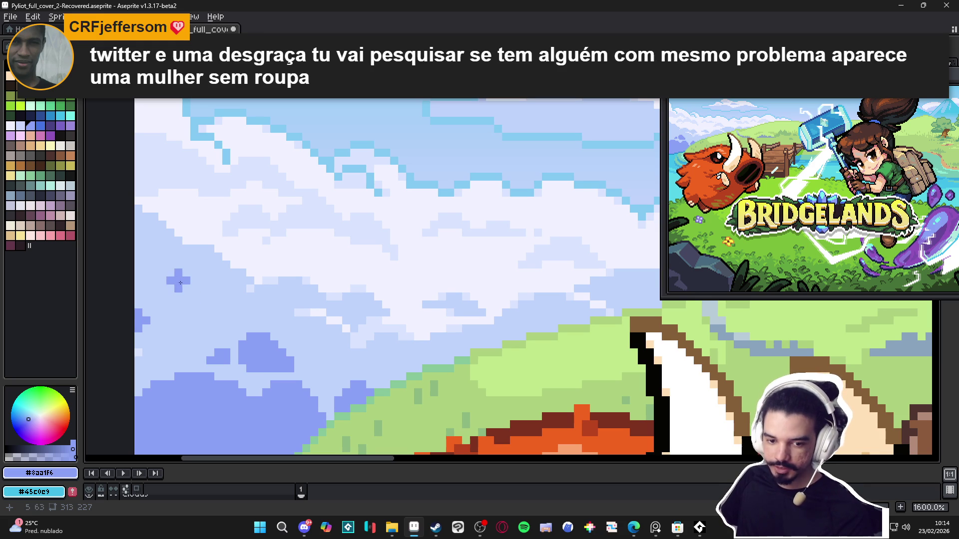
- Paint the left edge of the sky darker blue, then sample the pale cloud blue #bcd3fc
mouse_move(139, 252)
left_mouse_down()
mouse_move(168, 300)
mouse_move(147, 279)
mouse_move(142, 340)
mouse_move(123, 339)
mouse_move(164, 345)
mouse_move(190, 319)
mouse_move(234, 338)
mouse_move(170, 344)
mouse_move(227, 340)
mouse_move(200, 352)
mouse_move(207, 304)
mouse_move(230, 320)
left_mouse_up()
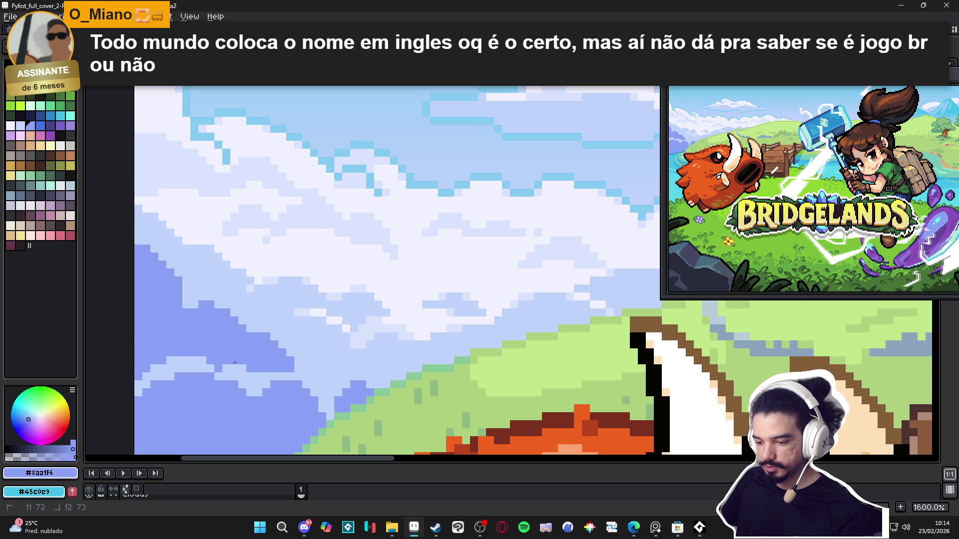
scroll(234, 363, "down", 3)
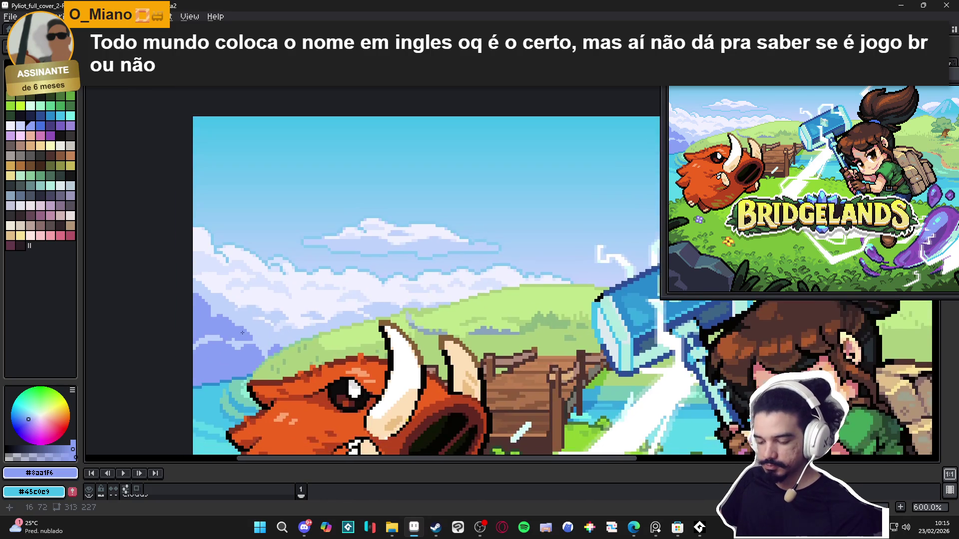
scroll(243, 333, "up", 3)
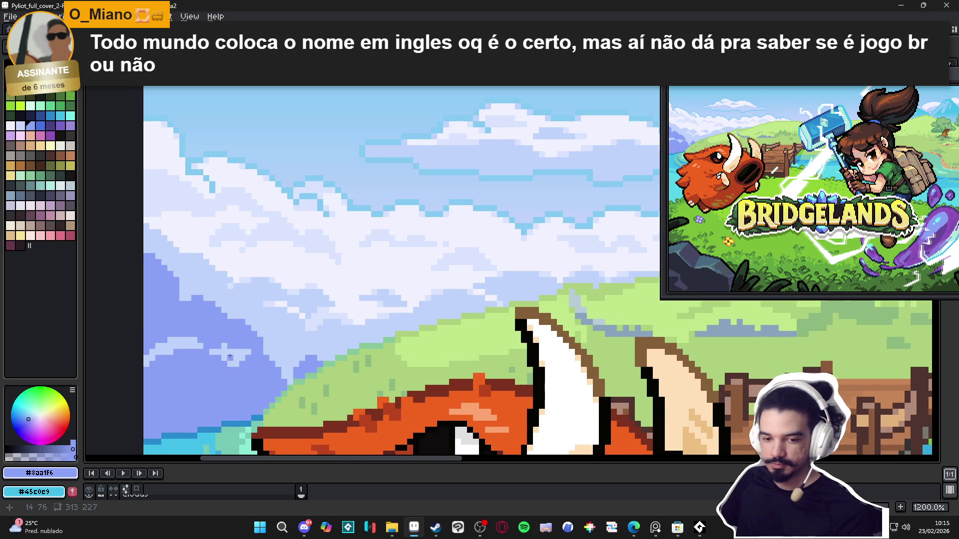
scroll(229, 356, "up", 1)
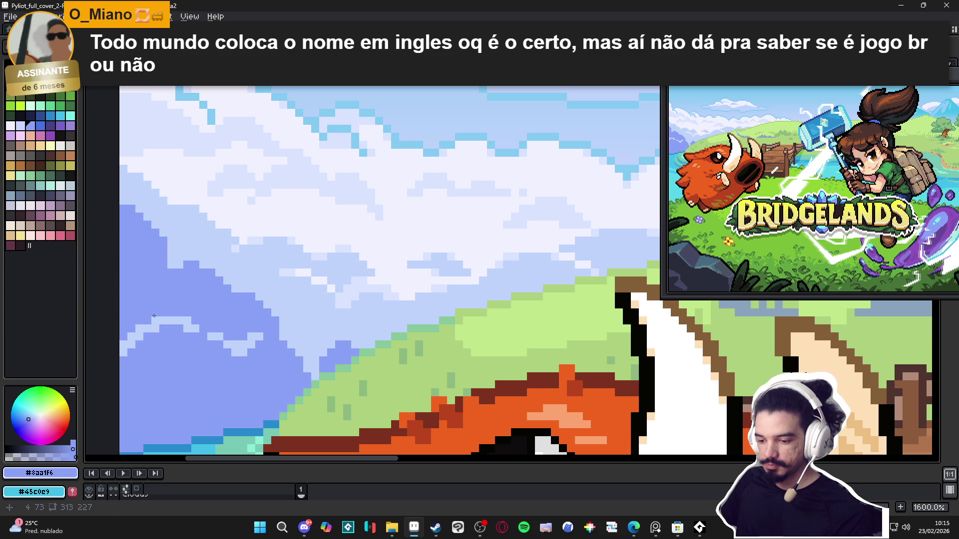
scroll(189, 339, "down", 1)
scroll(225, 341, "up", 1)
left_click(226, 341, "alt")
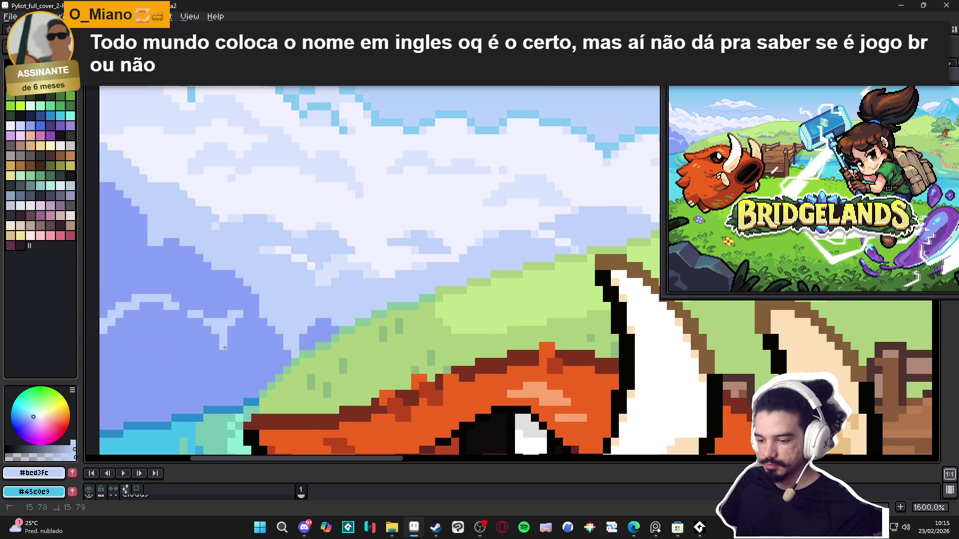
- Alternate between pale #bcd3fc and darker #8aa1f6 blues along the cloud edge
scroll(229, 344, "down", 2)
scroll(240, 345, "up", 1)
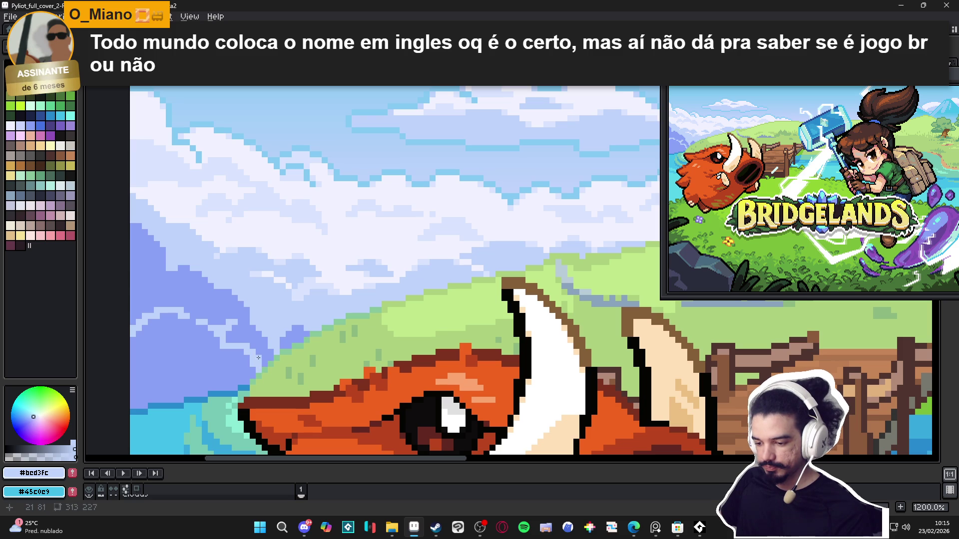
left_click(252, 332, "alt")
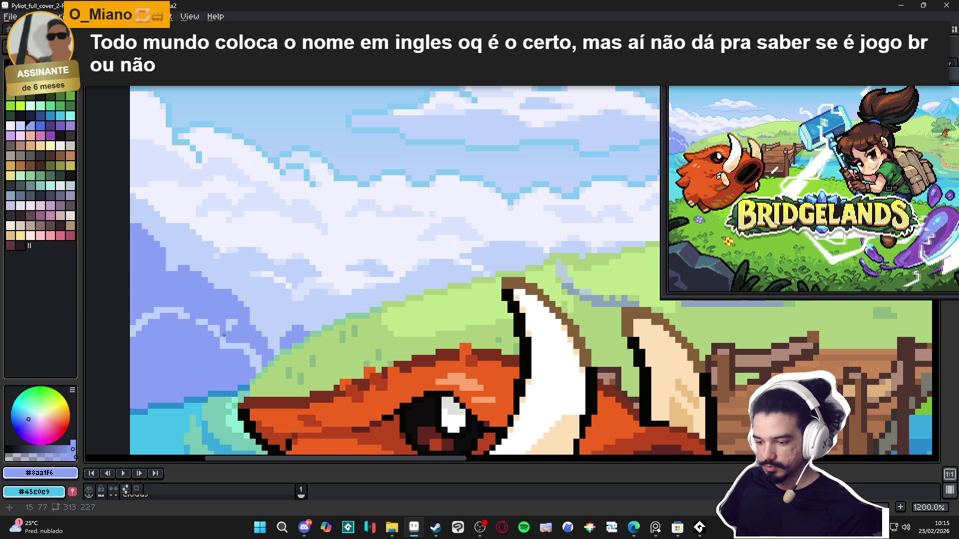
scroll(230, 324, "up", 1)
left_click(263, 314, "alt")
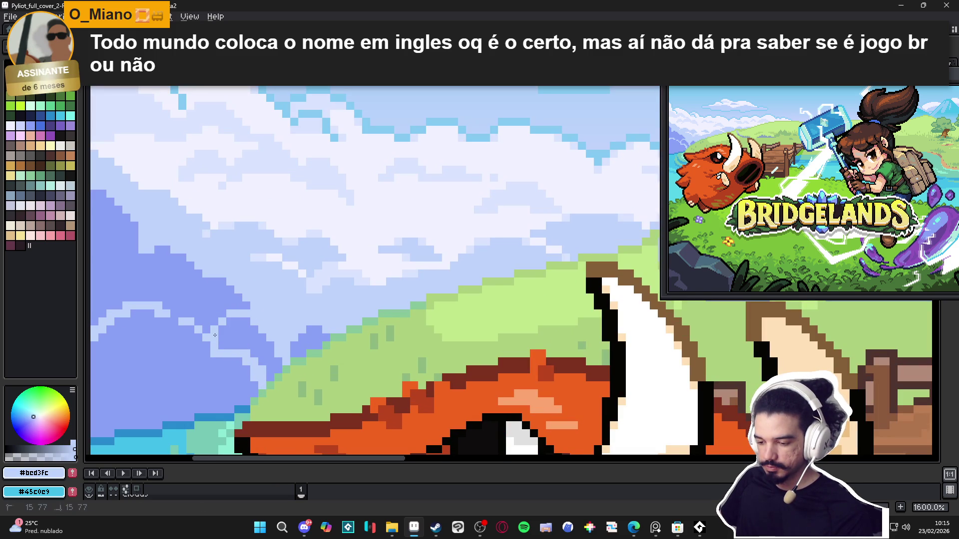
scroll(229, 316, "right", 1)
left_click(232, 322, "alt")
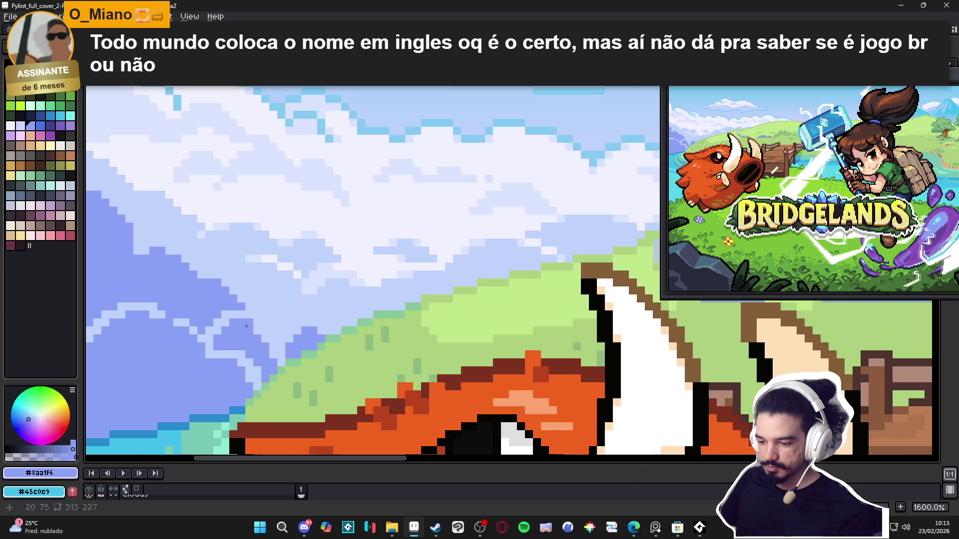
left_click(276, 324, "alt")
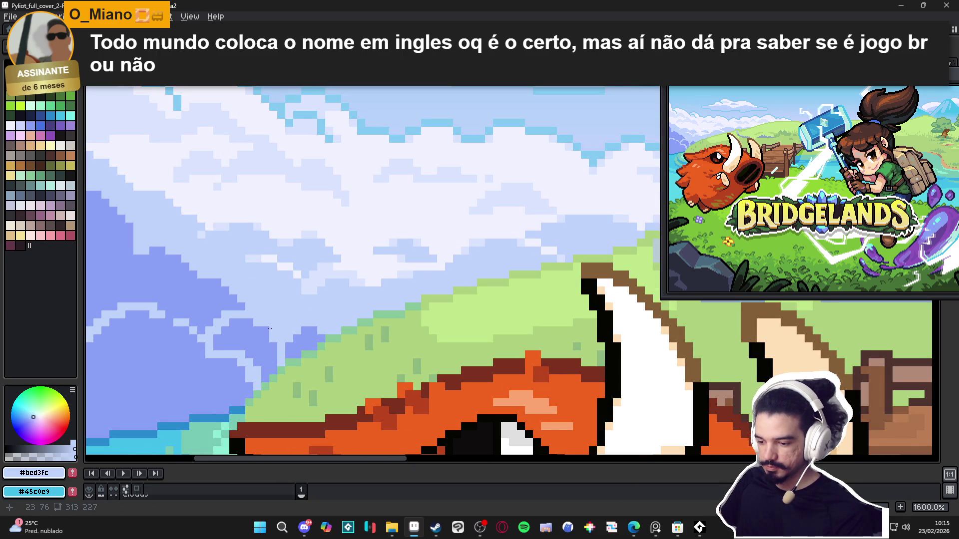
scroll(275, 323, "down", 3)
scroll(275, 324, "up", 3)
left_click(253, 295, "alt")
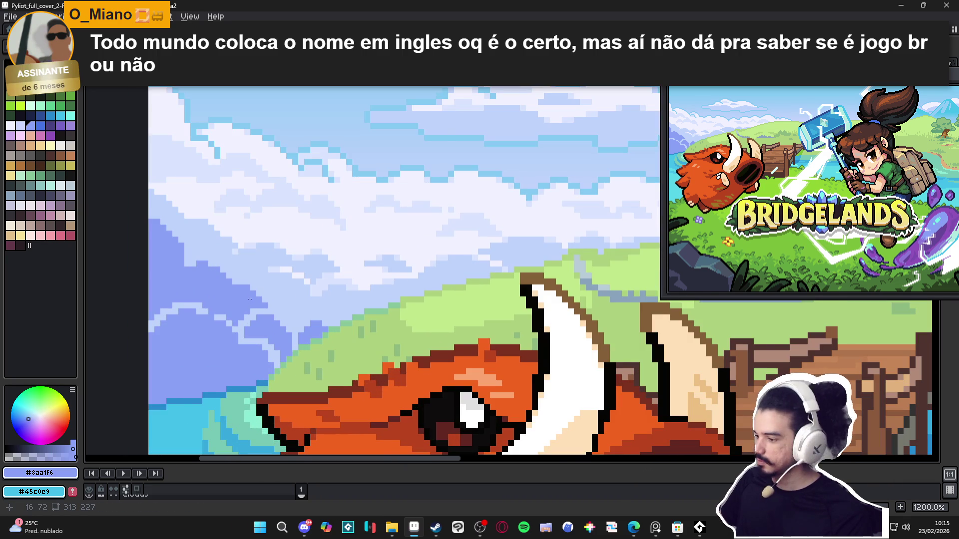
scroll(282, 301, "down", 3)
scroll(333, 277, "up", 3)
- Add darker #8aa1f6 shading pixels to the cloud shadow and save the cover
left_click(279, 315)
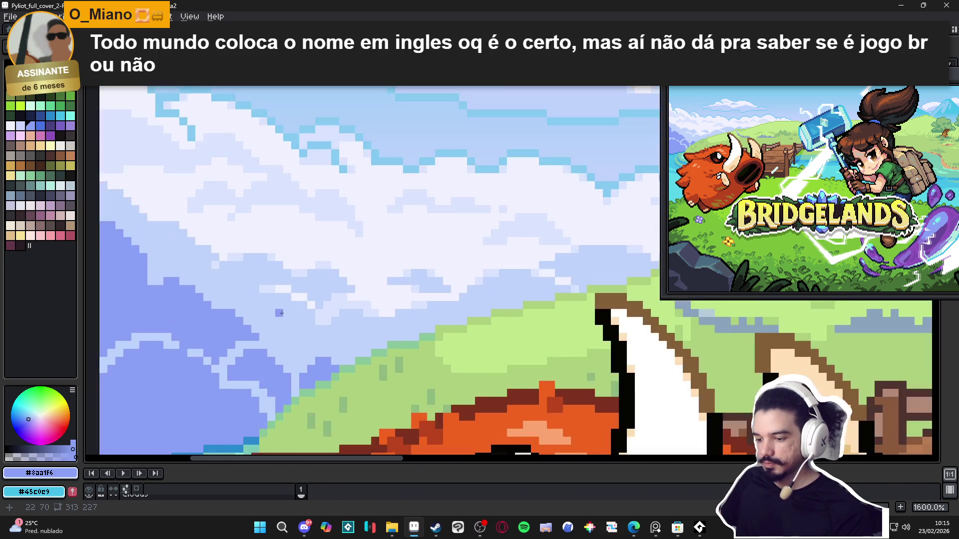
left_click(292, 327)
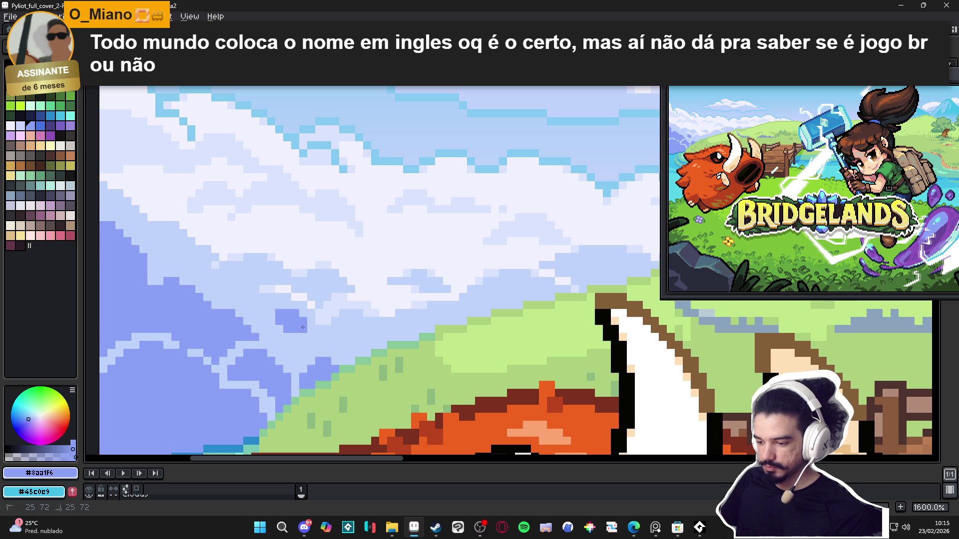
scroll(253, 300, "down", 2)
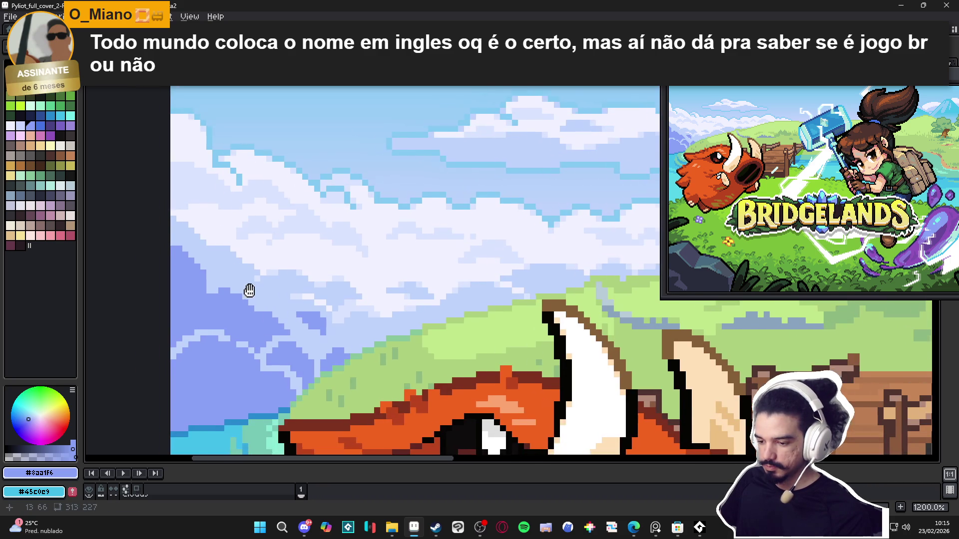
scroll(245, 294, "up", 2)
scroll(245, 290, "up", 1)
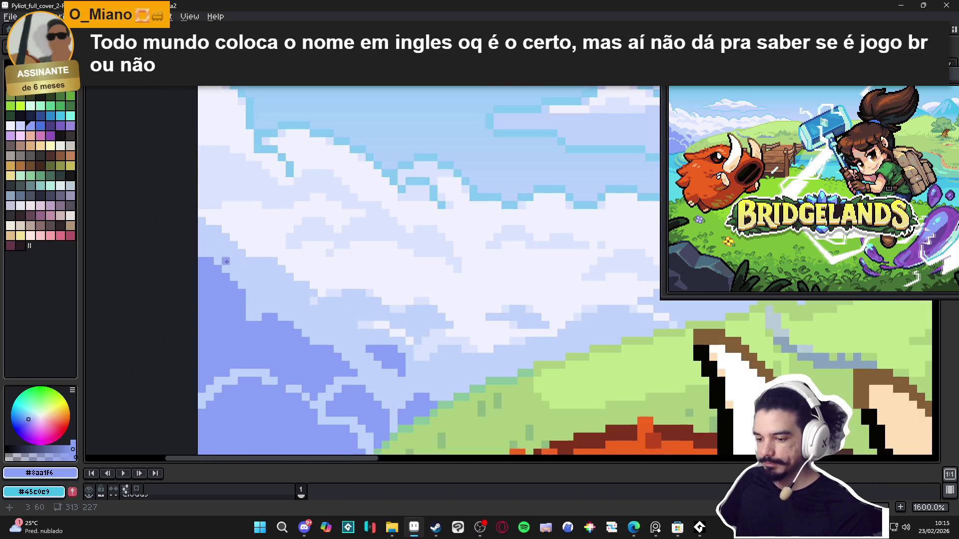
left_click(226, 261, "alt")
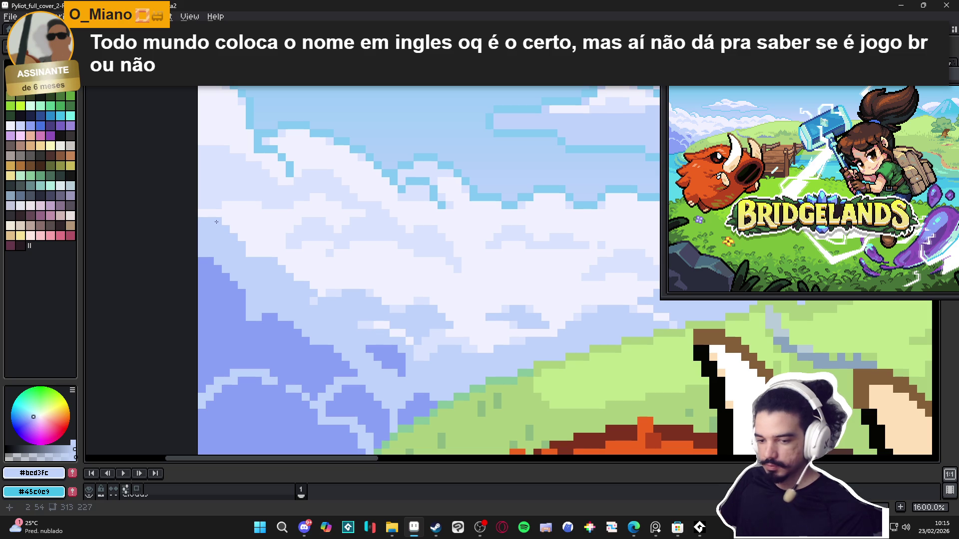
left_click_drag(214, 220, 223, 226)
key("ctrl+s")
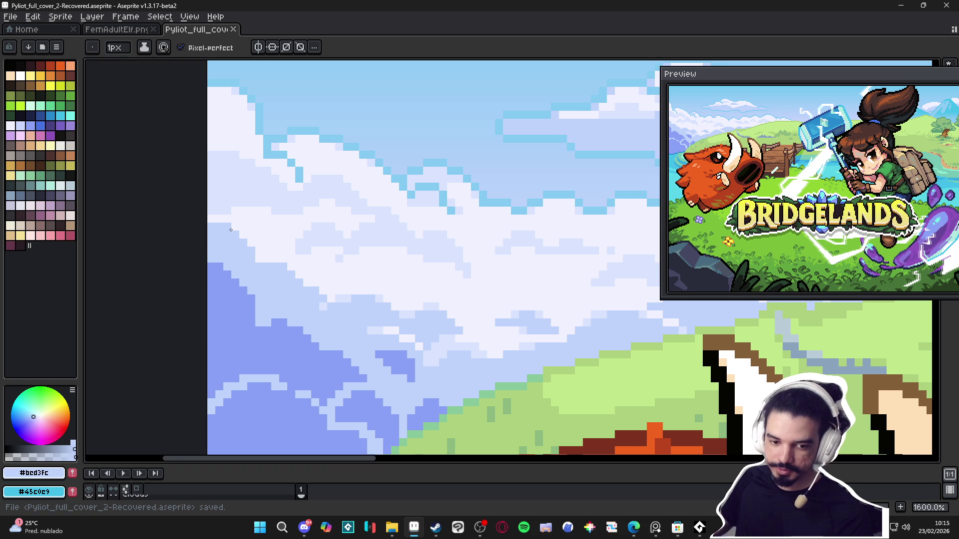
- Re-sample the darker #8aa1f6 and pale #bcd3fc blues from the sky and save again
scroll(231, 230, "up", 2)
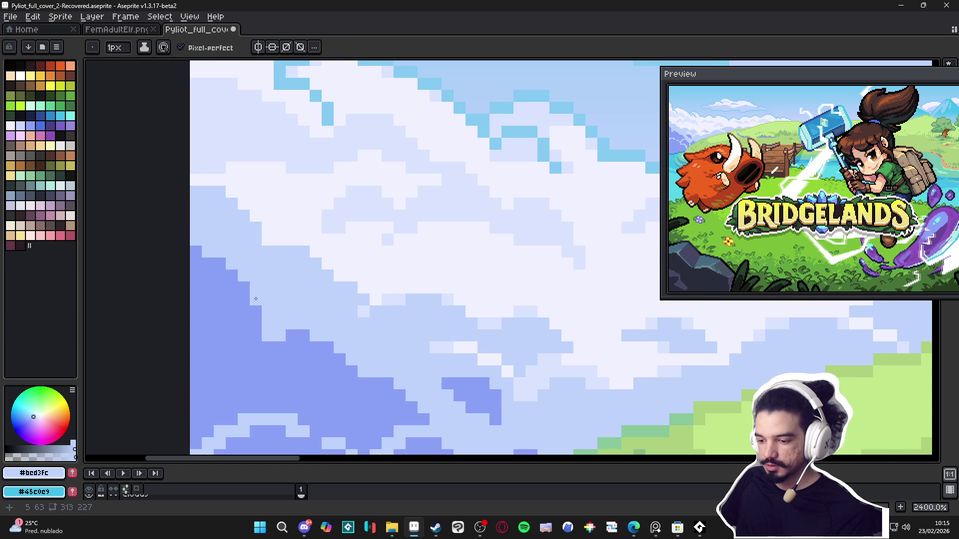
scroll(255, 298, "down", 3)
scroll(299, 331, "up", 1)
left_click(299, 331, "alt")
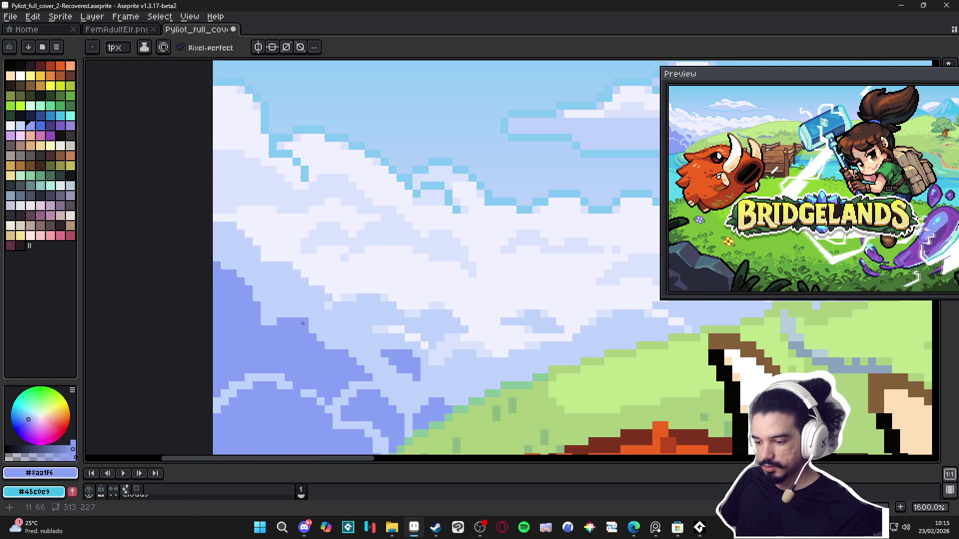
scroll(326, 345, "down", 2)
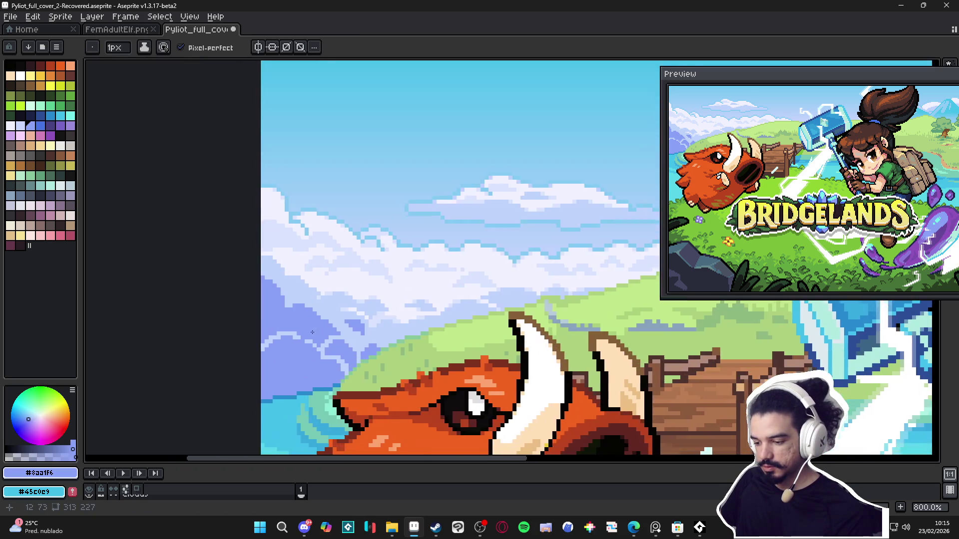
scroll(337, 342, "up", 1)
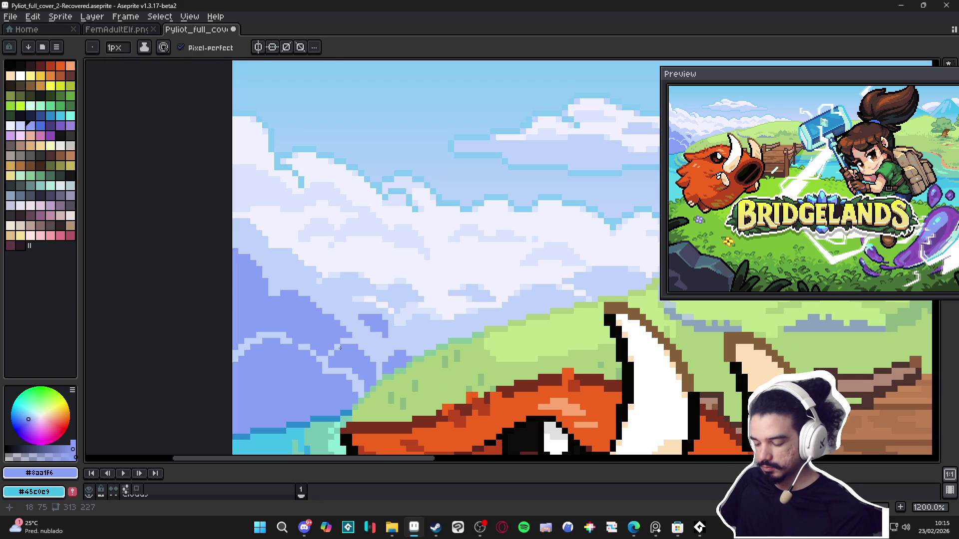
left_click(342, 346, "alt")
left_click(362, 345, "alt")
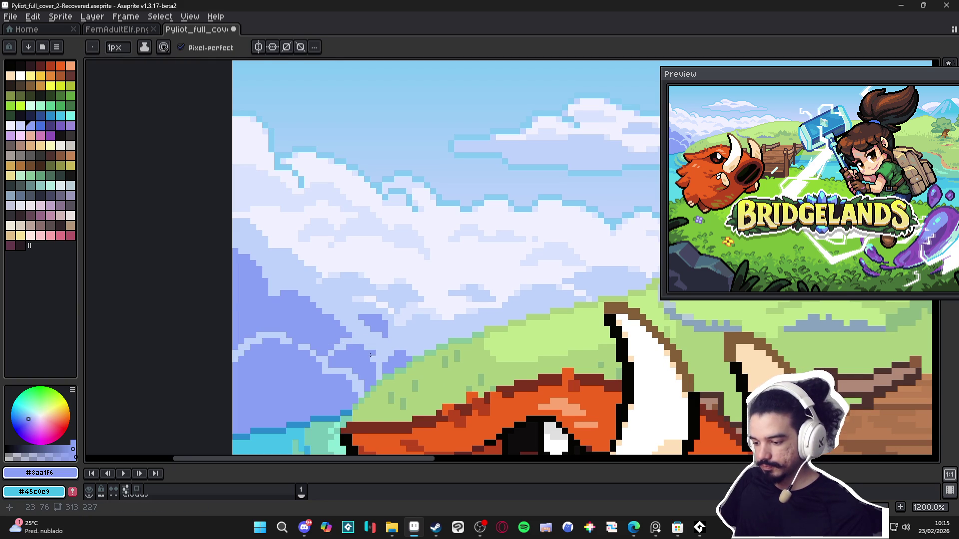
scroll(368, 356, "down", 2)
scroll(362, 326, "up", 2)
left_click(362, 326, "alt")
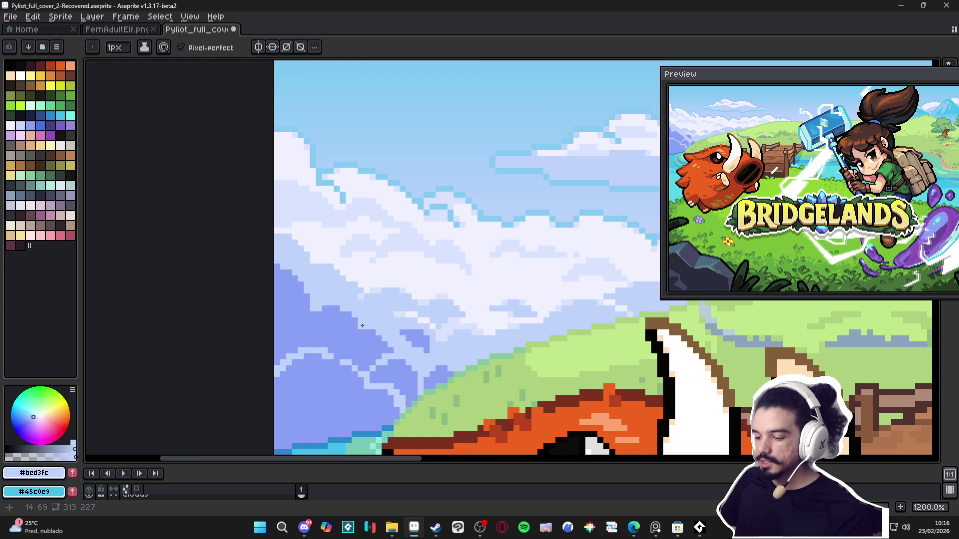
scroll(350, 323, "down", 2)
key("ctrl+s")
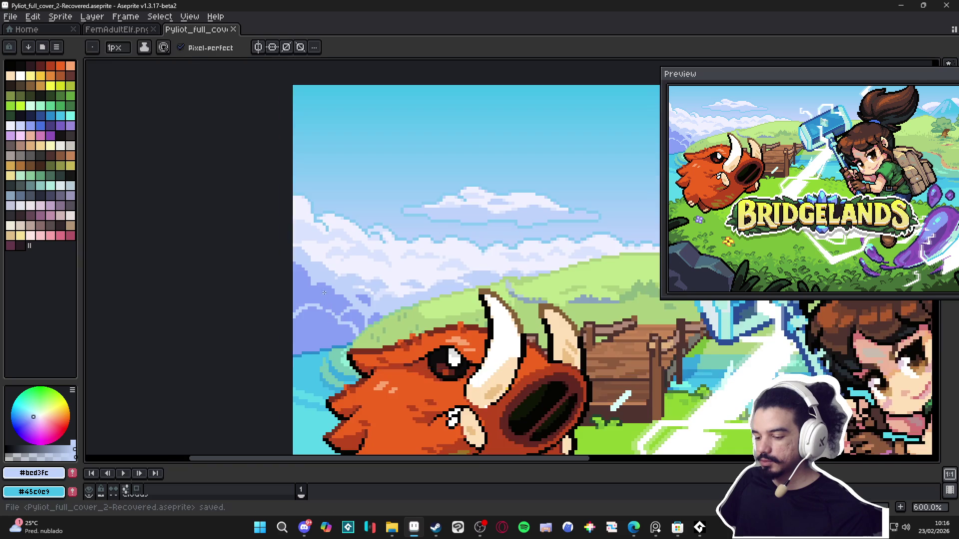
- Repaint stray light cloud pixels #8aa1f6 and add pale #bcd3fc pixels along the cloud edge
scroll(300, 331, "up", 4)
left_click(296, 332, "alt")
left_click_drag(296, 329, 263, 329)
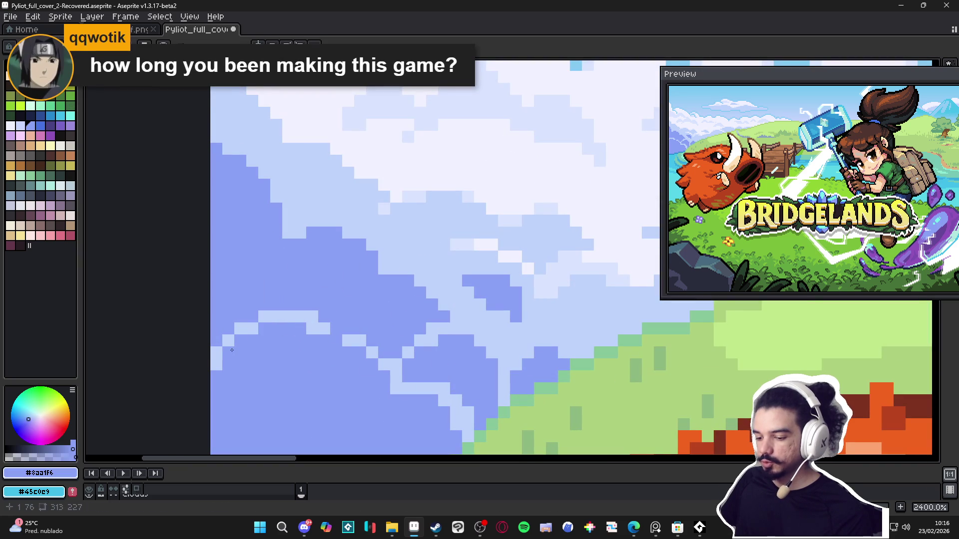
left_click(312, 328)
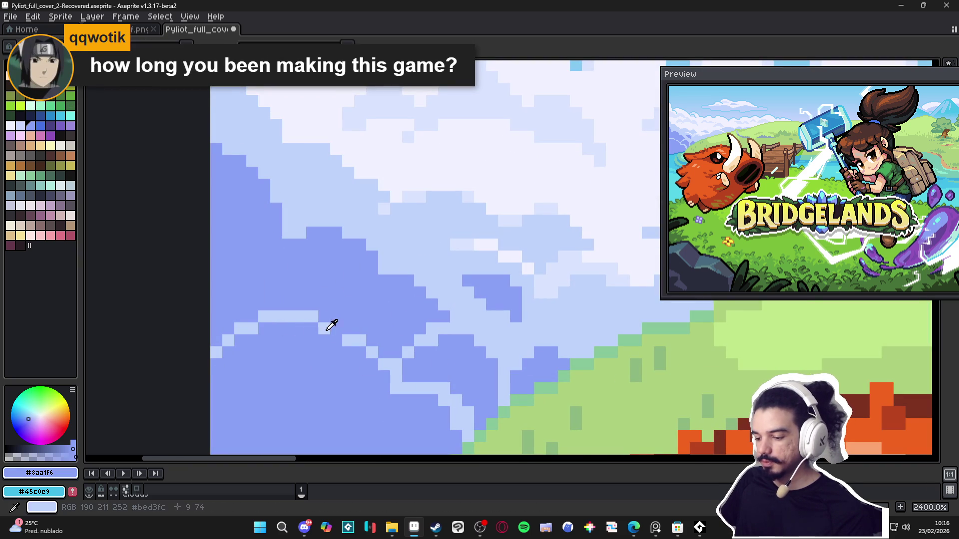
left_click(325, 327, "alt")
left_click(336, 340)
left_click(336, 364)
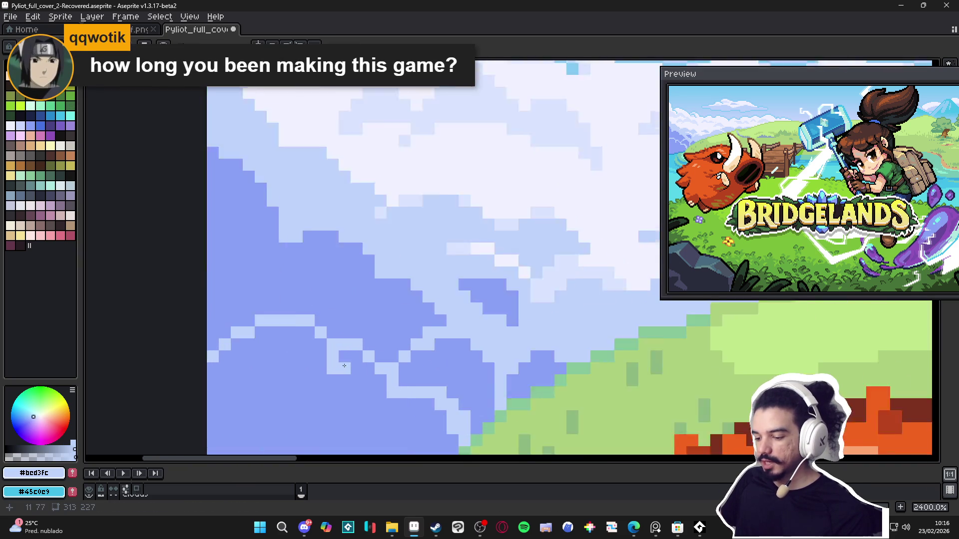
scroll(360, 350, "up", 1)
left_click(360, 353)
left_click(367, 324)
left_click(374, 325, "alt")
left_click(360, 322)
left_click_drag(360, 337, 335, 338)
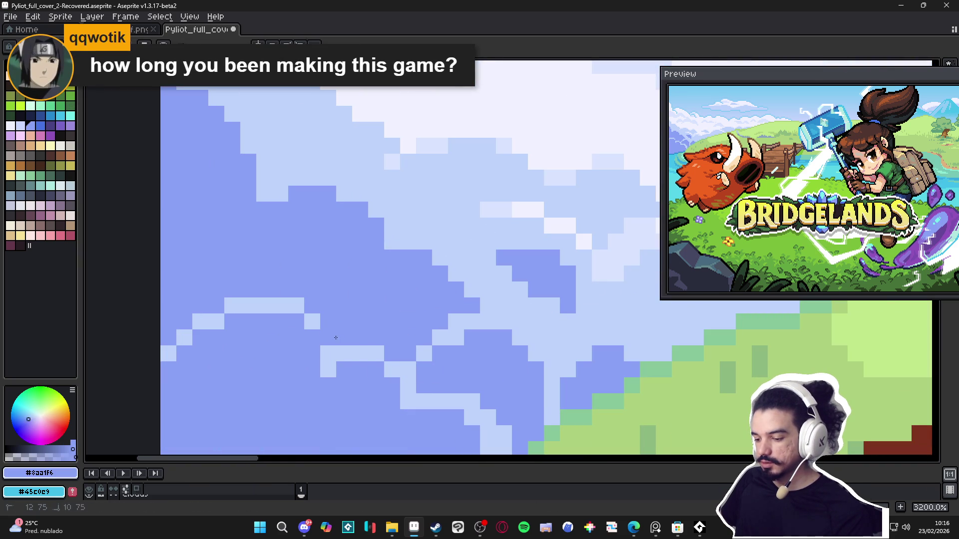
- Draw a short pale-blue diagonal at the sky edge, then switch to the Bridgelands Steam page
scroll(350, 338, "down", 3)
scroll(342, 346, "down", 1)
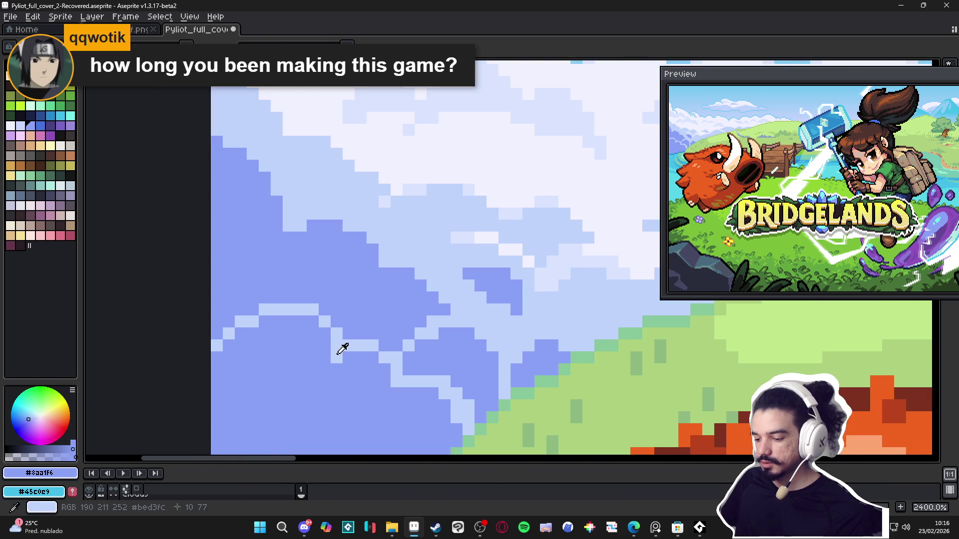
left_click(342, 347, "alt")
scroll(335, 367, "up", 1)
scroll(324, 361, "up", 2)
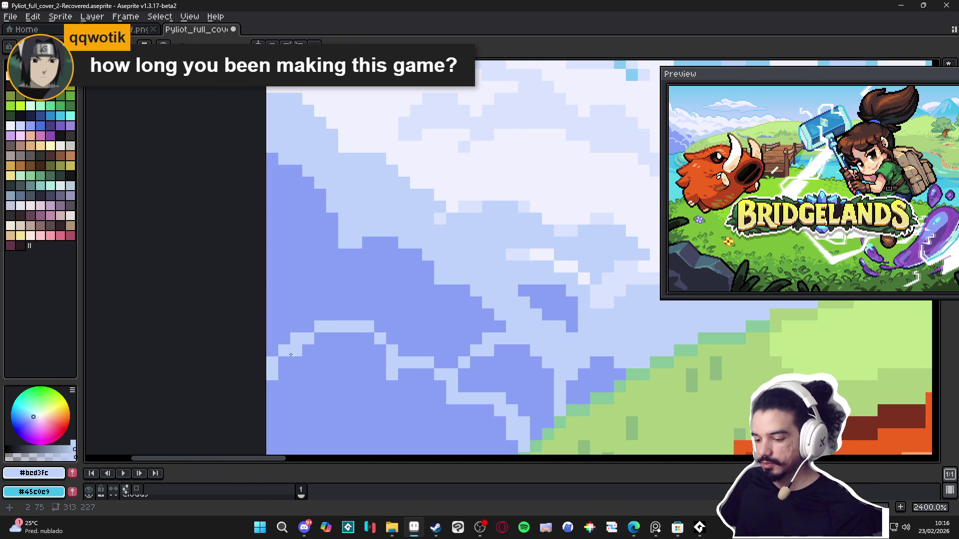
scroll(282, 357, "down", 4)
scroll(276, 352, "down", 1)
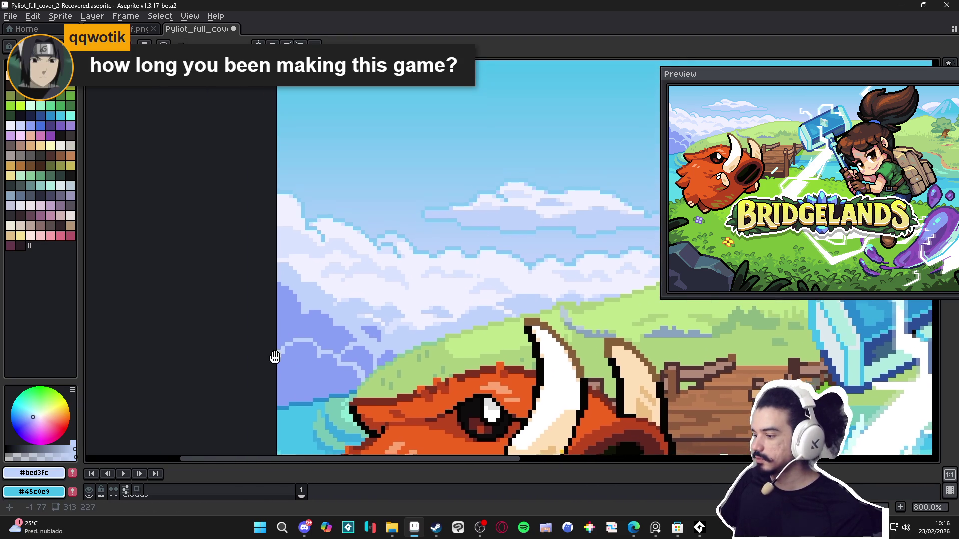
scroll(279, 319, "up", 2)
scroll(279, 317, "up", 1)
left_click_drag(315, 313, 312, 326)
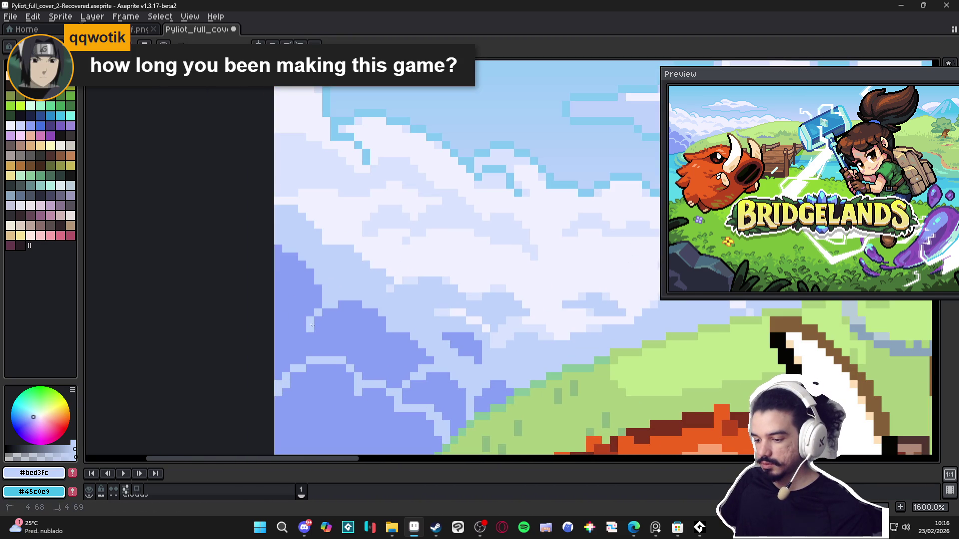
scroll(310, 326, "down", 1)
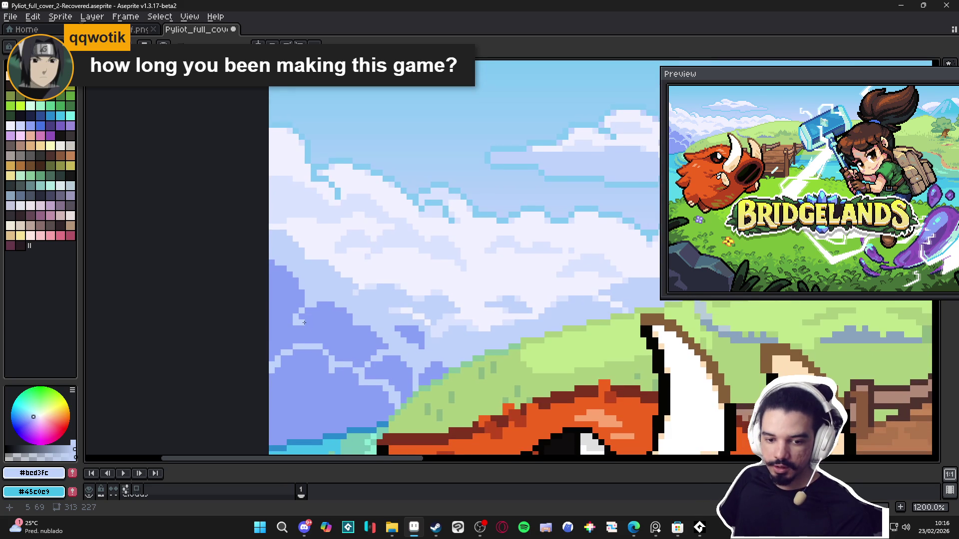
scroll(304, 323, "down", 4)
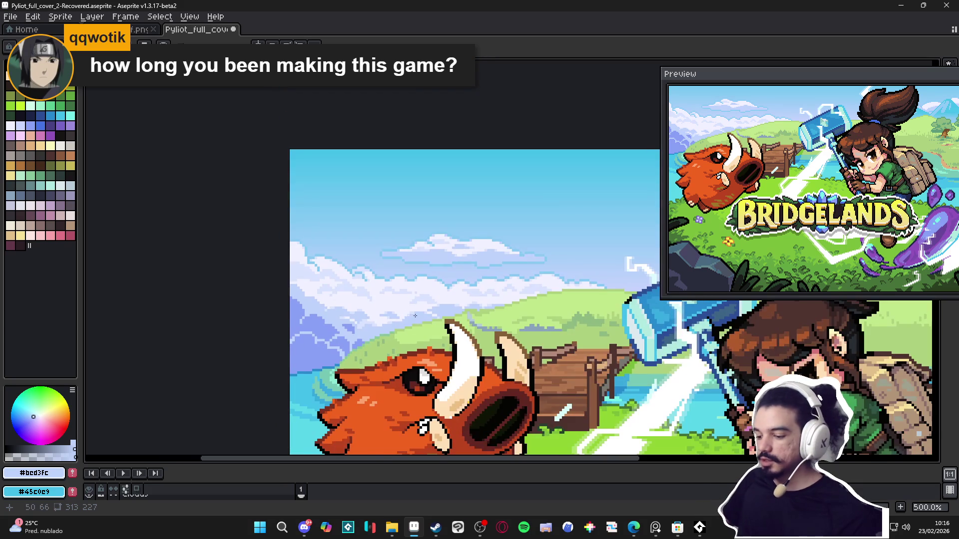
scroll(361, 317, "up", 2)
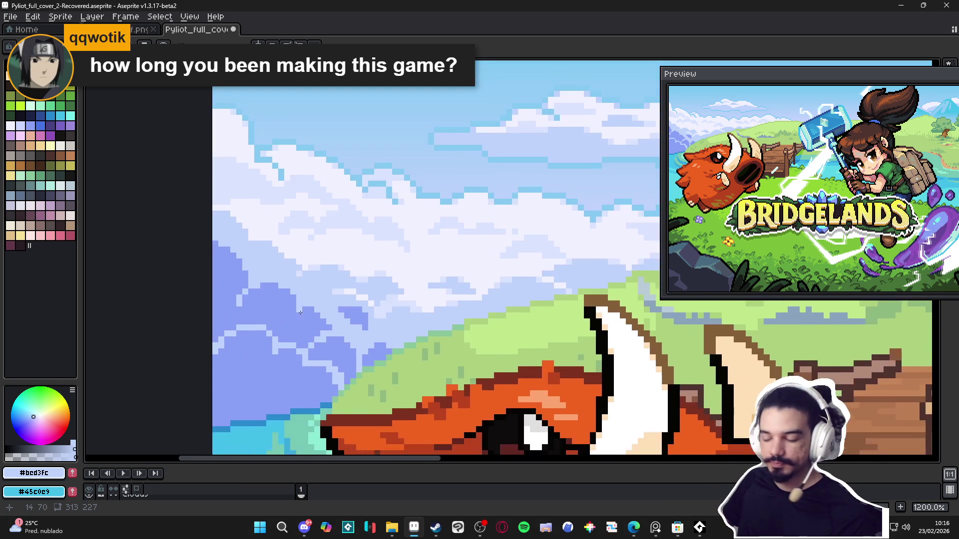
scroll(466, 357, "down", 4)
scroll(466, 356, "down", 3)
scroll(466, 356, "right", 4)
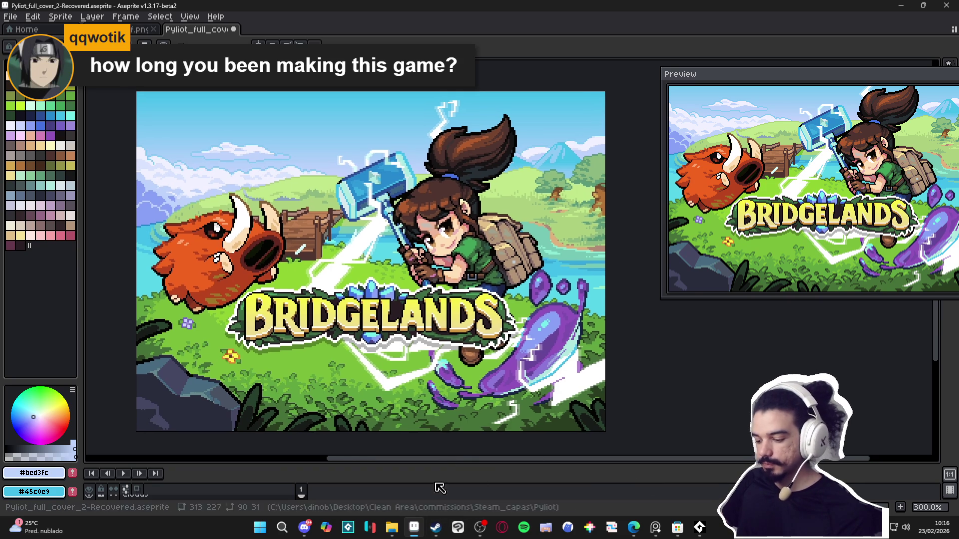
left_click(436, 527)
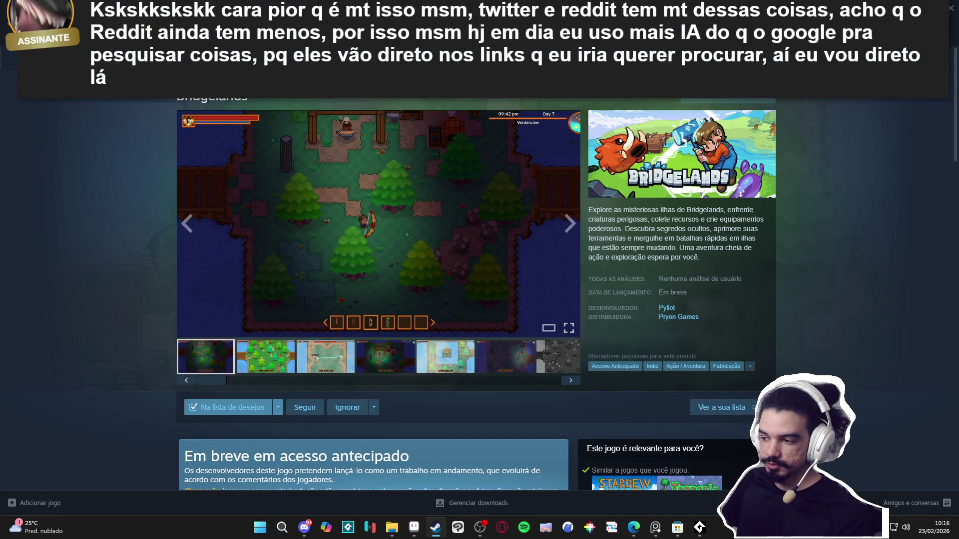
- Open and dismiss Steam's store search suggestions, then return to the Bridgelands cover in Aseprite
left_click(587, 85)
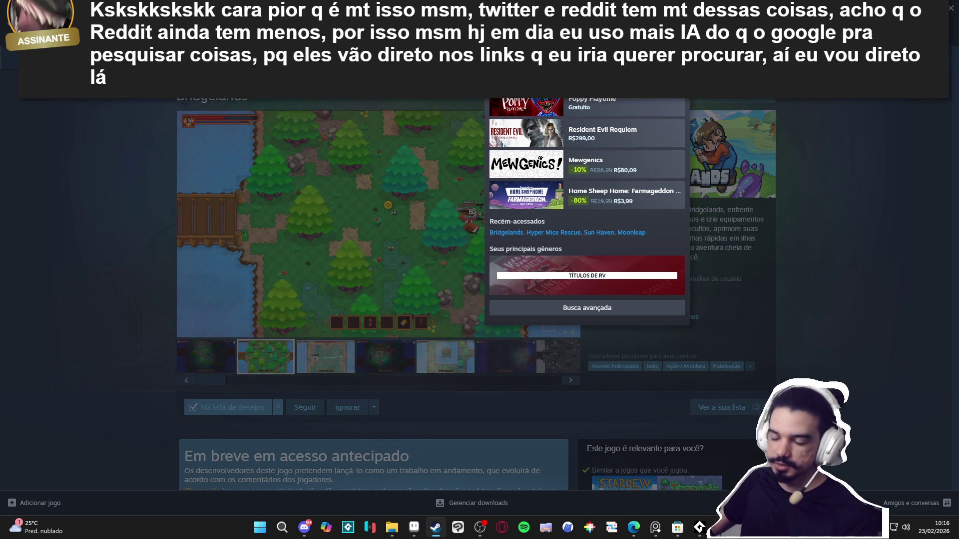
left_click(829, 203)
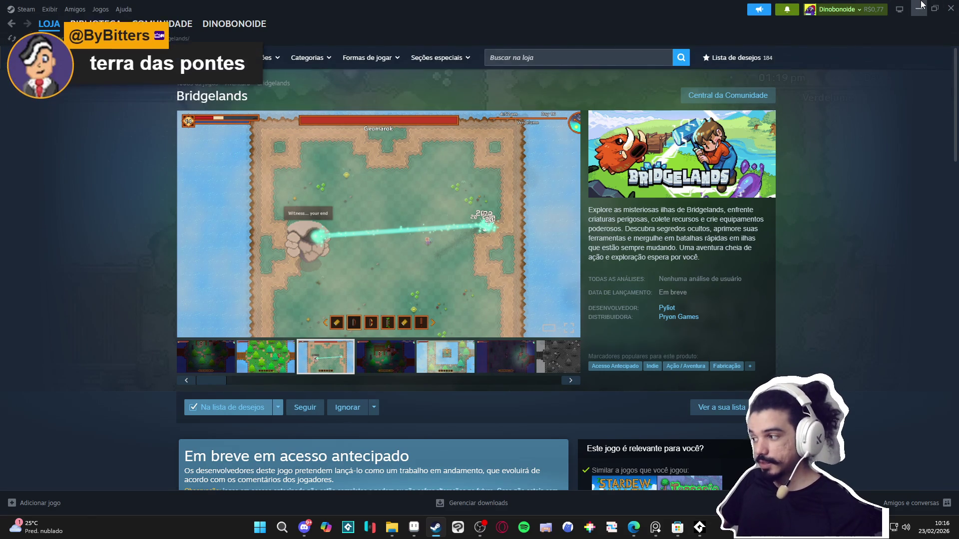
key("alt+Tab")
left_click_drag(432, 256, 434, 257)
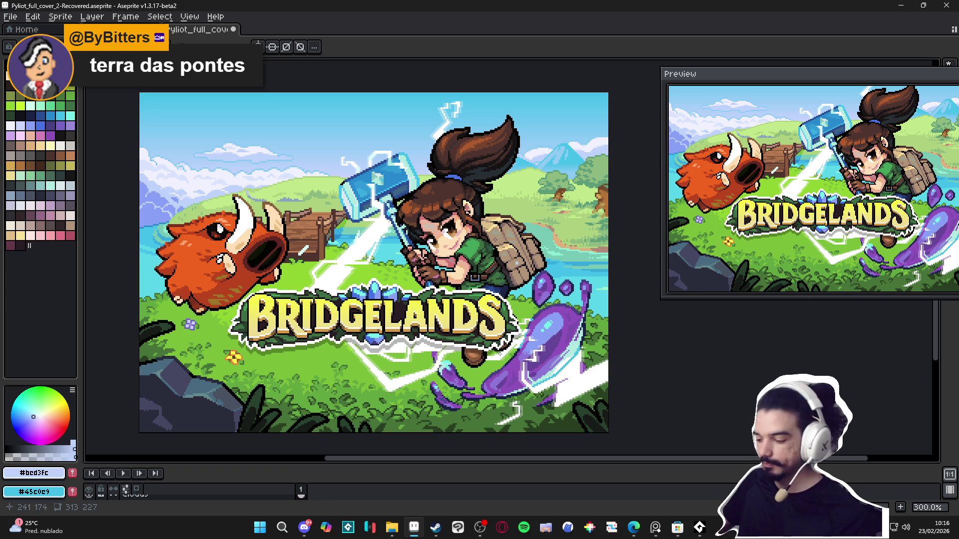
- Save the cover and make the layers panel taller to show more layers
left_click_drag(500, 353, 505, 354)
key("ctrl+s")
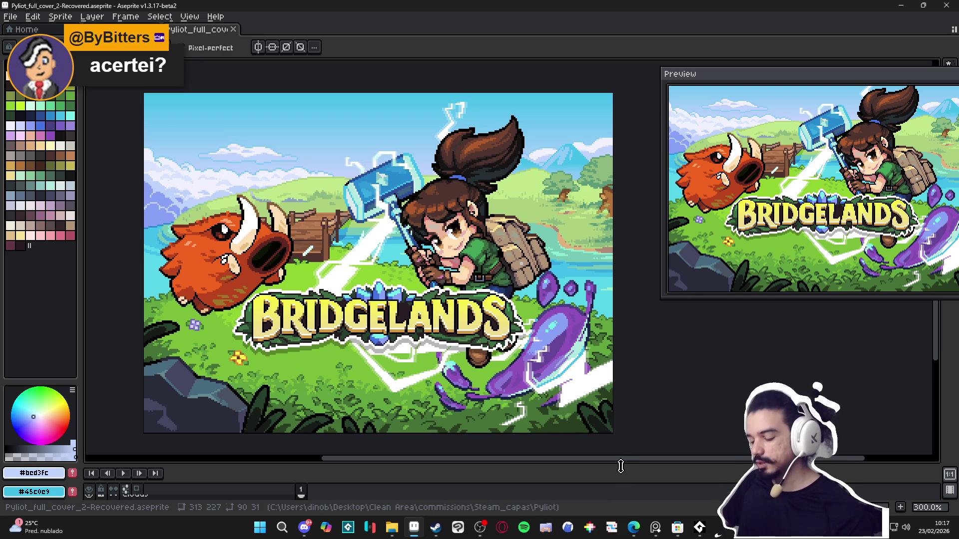
left_click_drag(621, 466, 621, 452)
mouse_move(583, 372)
left_mouse_down()
mouse_move(579, 344)
mouse_move(591, 351)
left_mouse_up()
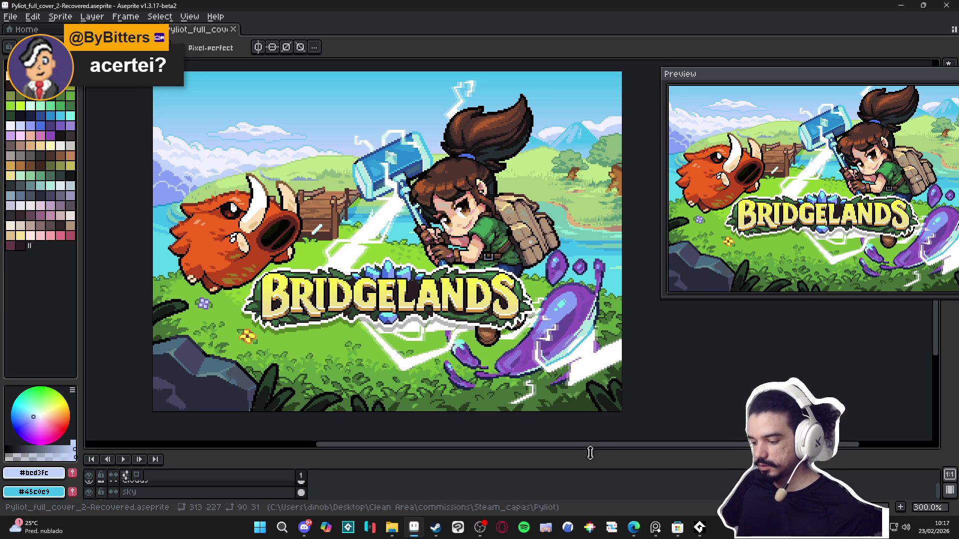
mouse_move(590, 452)
left_mouse_down()
mouse_move(614, 368)
mouse_move(613, 308)
mouse_move(599, 417)
mouse_move(609, 268)
mouse_move(616, 434)
left_mouse_up()
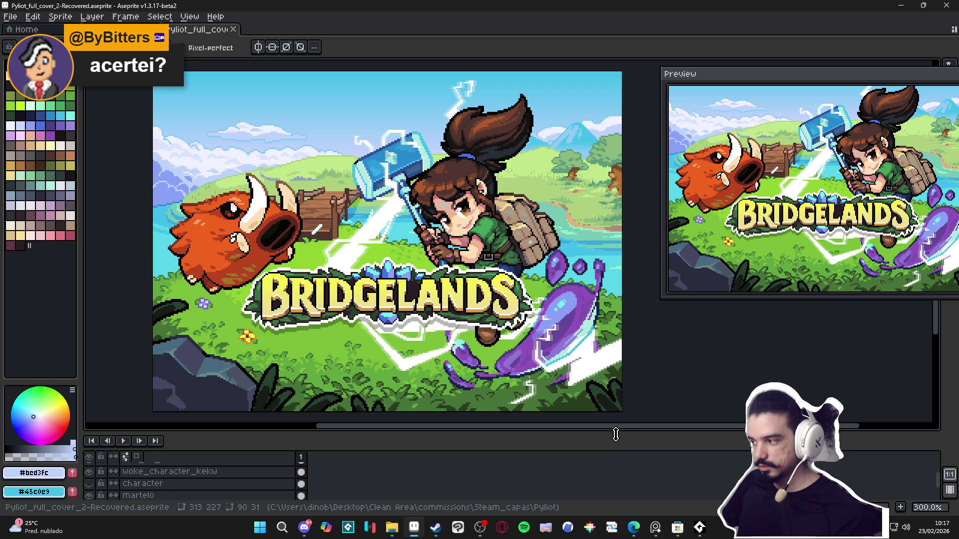
- Expand the layers panel further, reposition the cover, and switch to the Instagram profile in Edge
scroll(575, 327, "down", 1)
scroll(594, 347, "up", 1)
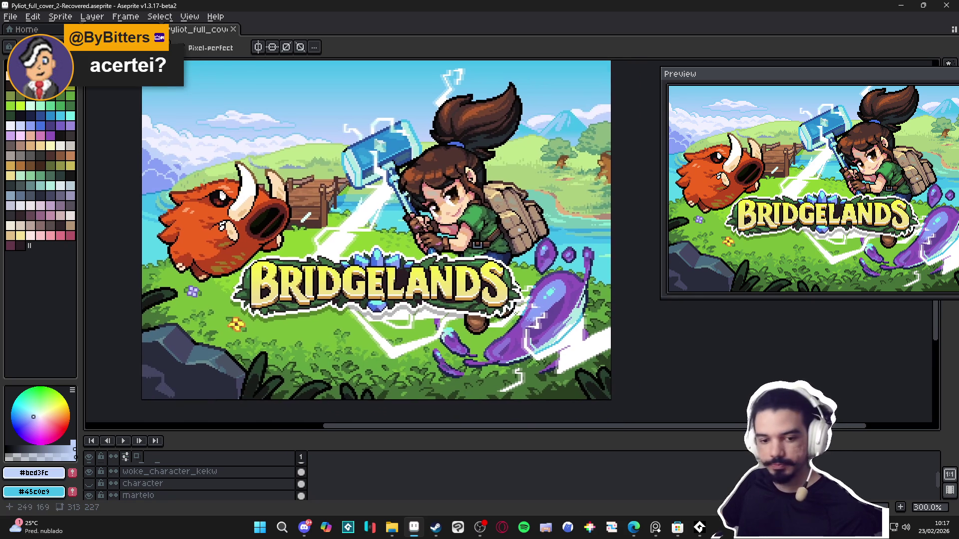
scroll(514, 314, "down", 1)
left_click_drag(520, 433, 520, 380)
left_click_drag(498, 293, 478, 243)
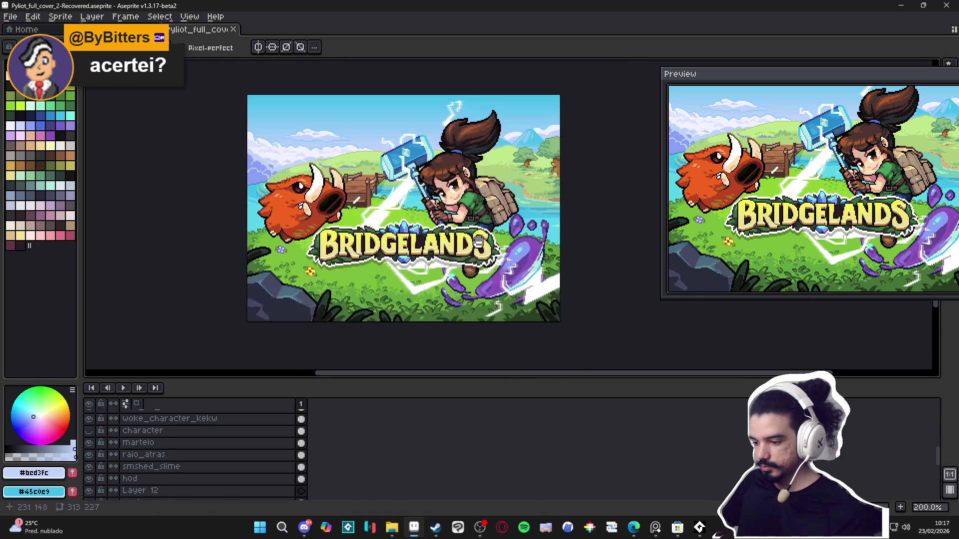
scroll(479, 243, "up", 1)
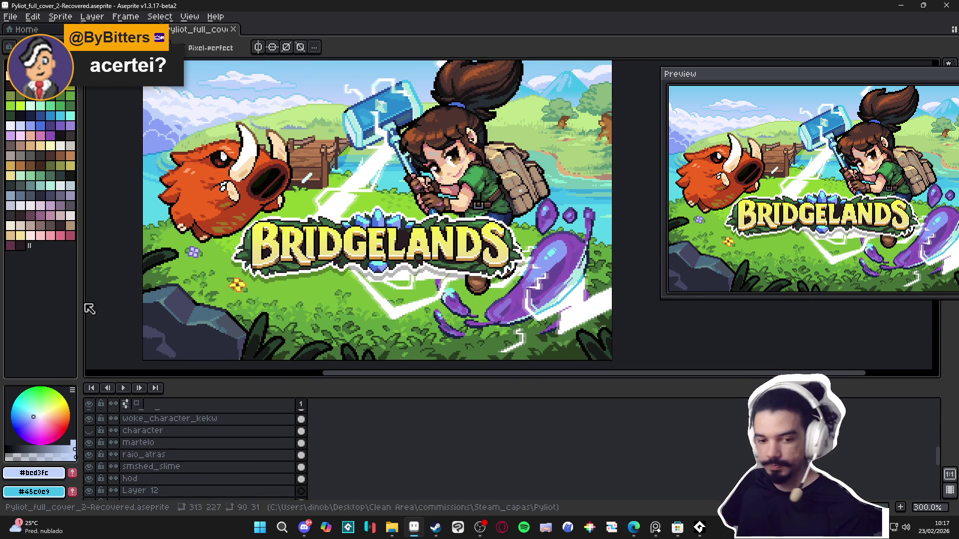
key("alt+Tab")
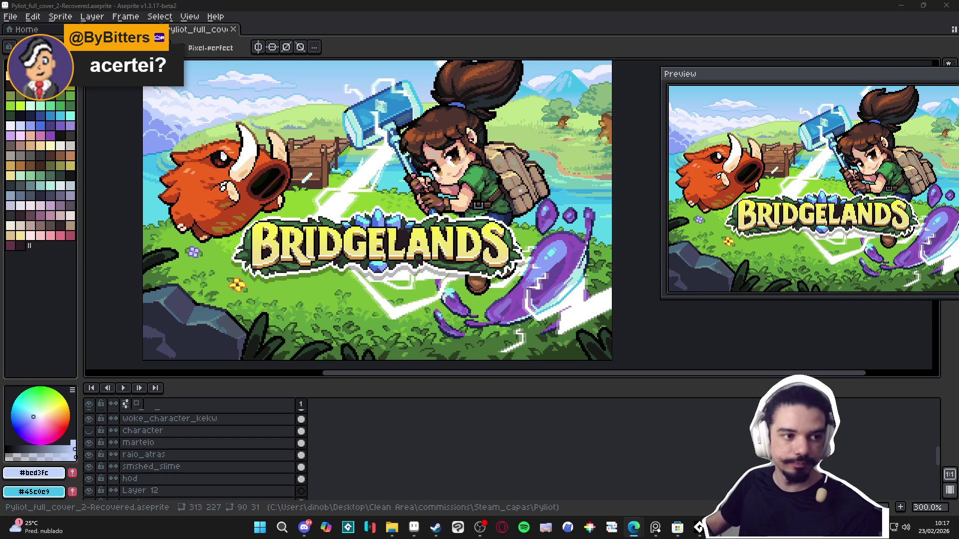
key("alt+Tab")
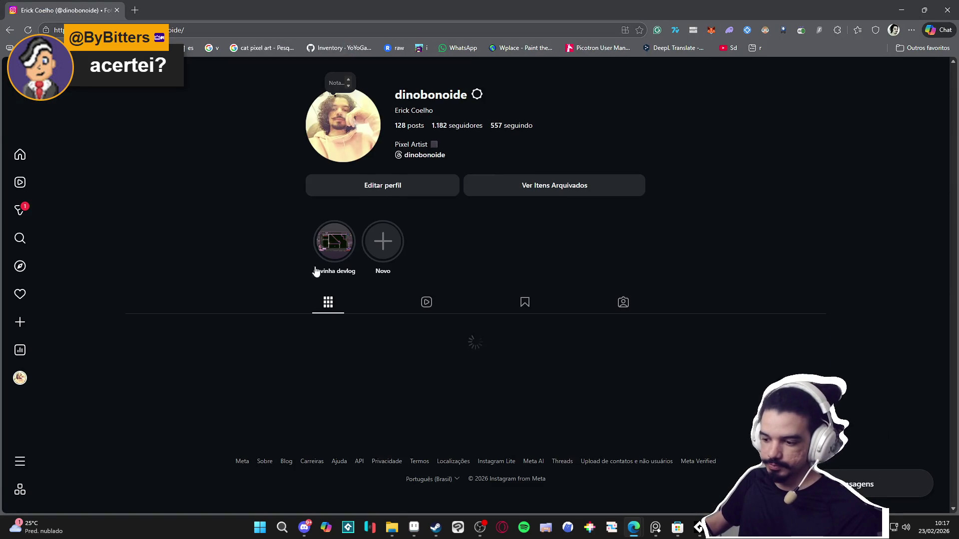
- Browse the first two Spiritalis posts, select the post's web address, and return to the Bridgelands cover
scroll(315, 271, "down", 5)
left_click(182, 197)
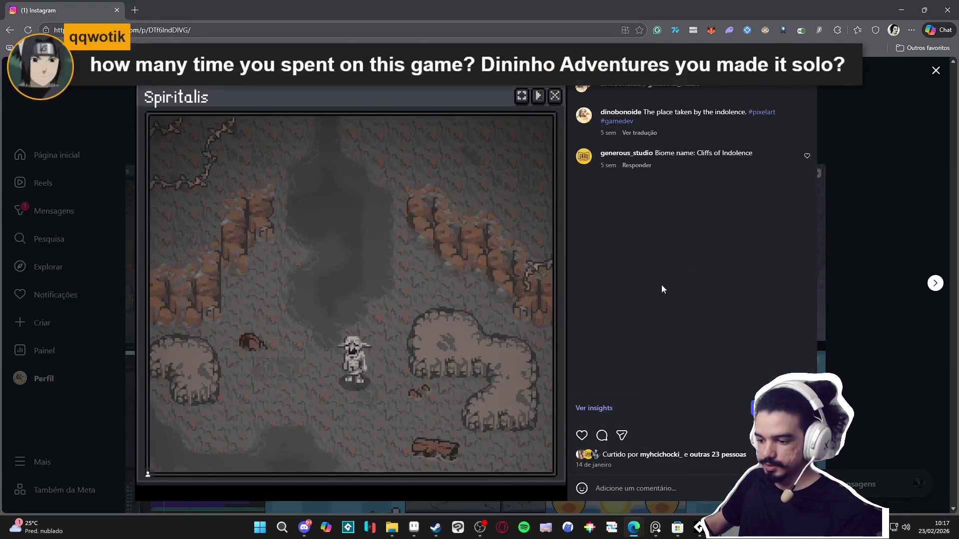
left_click(935, 283)
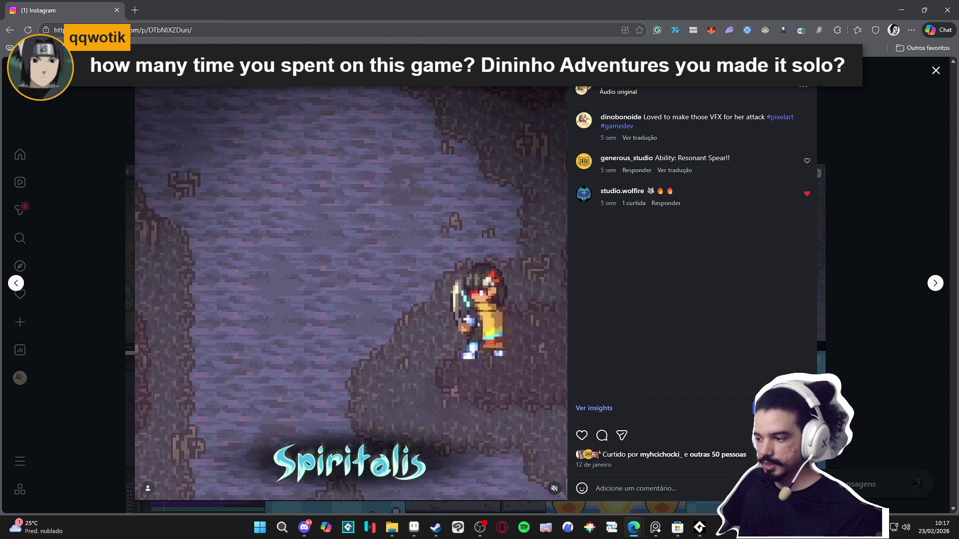
key("ctrl+l")
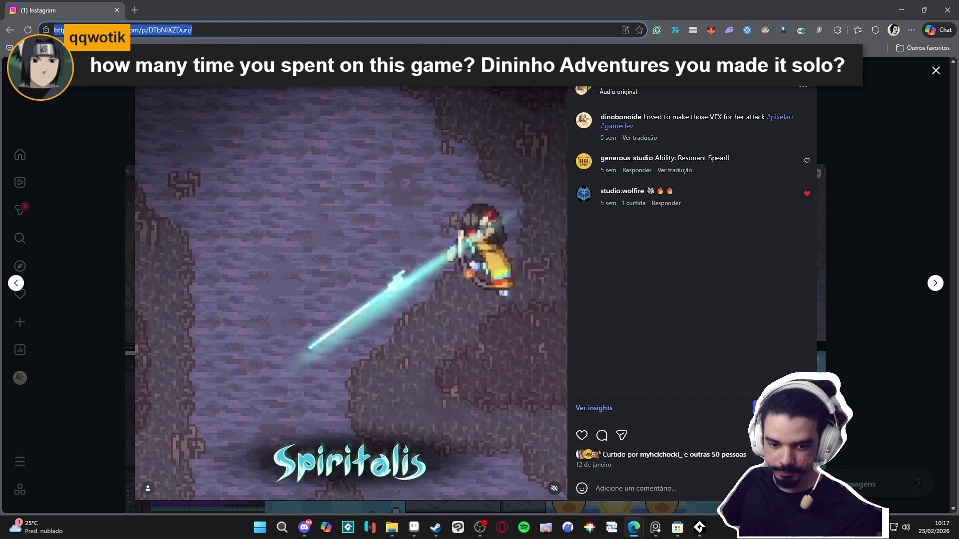
key("alt+Tab")
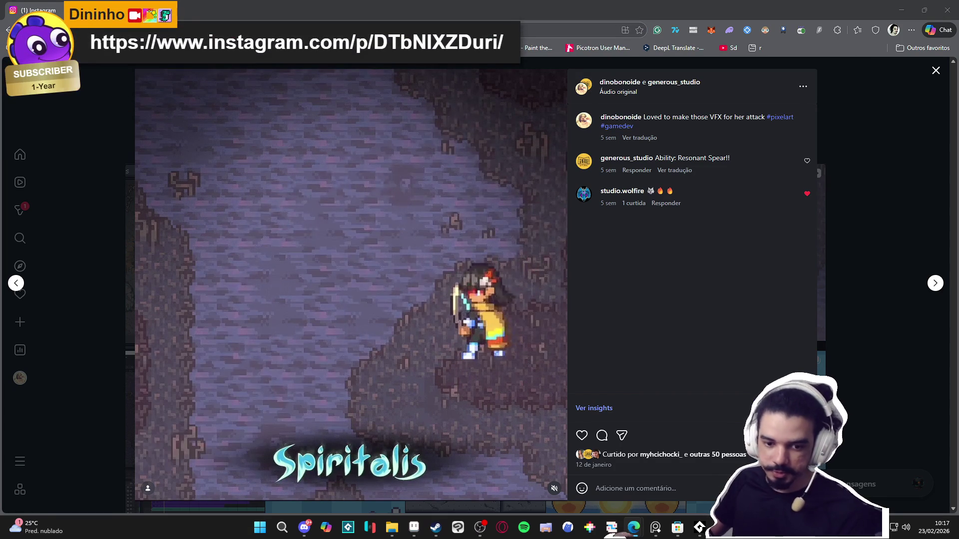
key("alt+Tab")
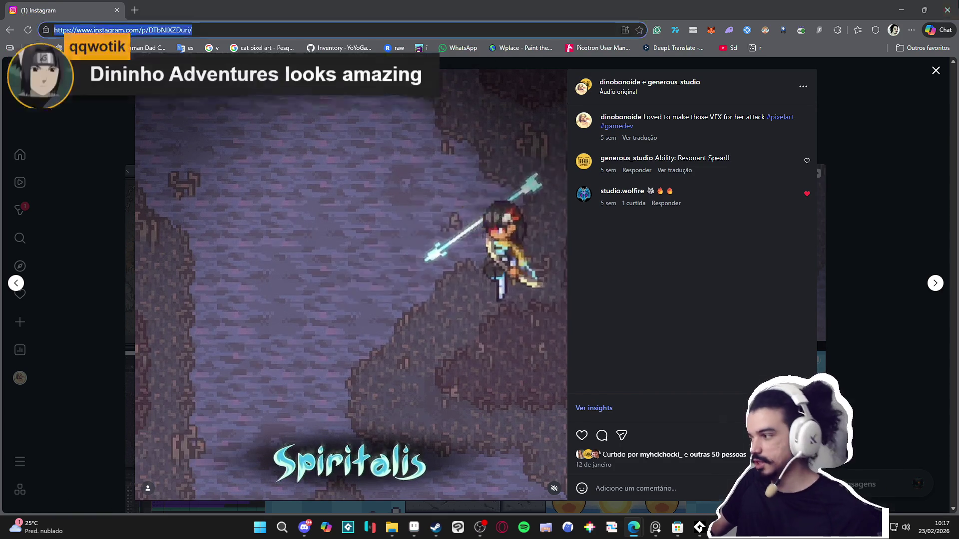
key("alt+Tab")
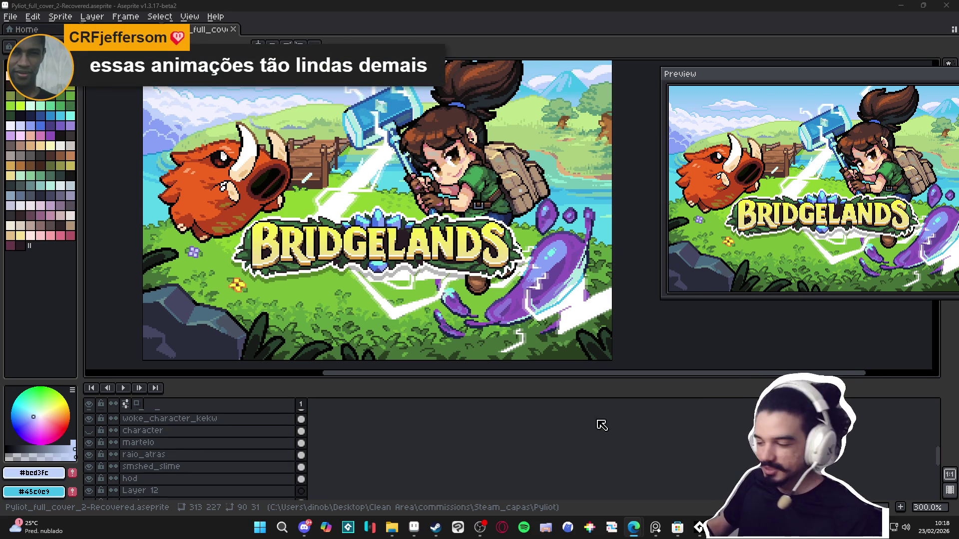
- Zoom the cover out and back in, then switch to the Bridgelands Steam store page
scroll(556, 338, "down", 1)
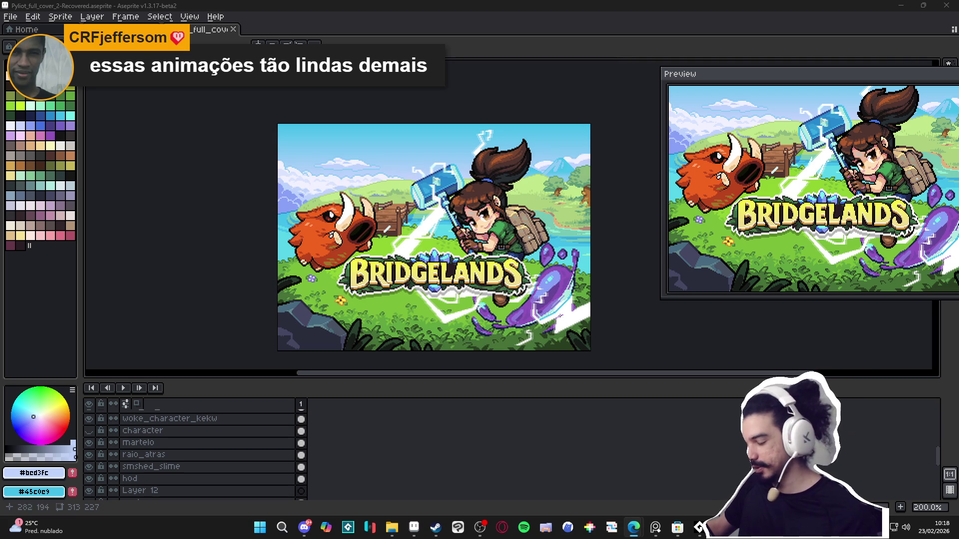
scroll(493, 251, "up", 1)
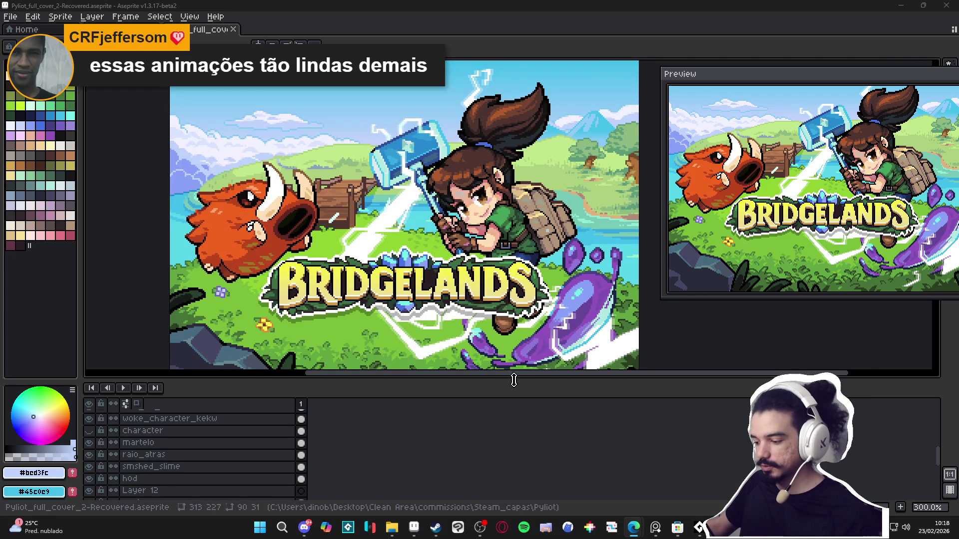
left_click(436, 527)
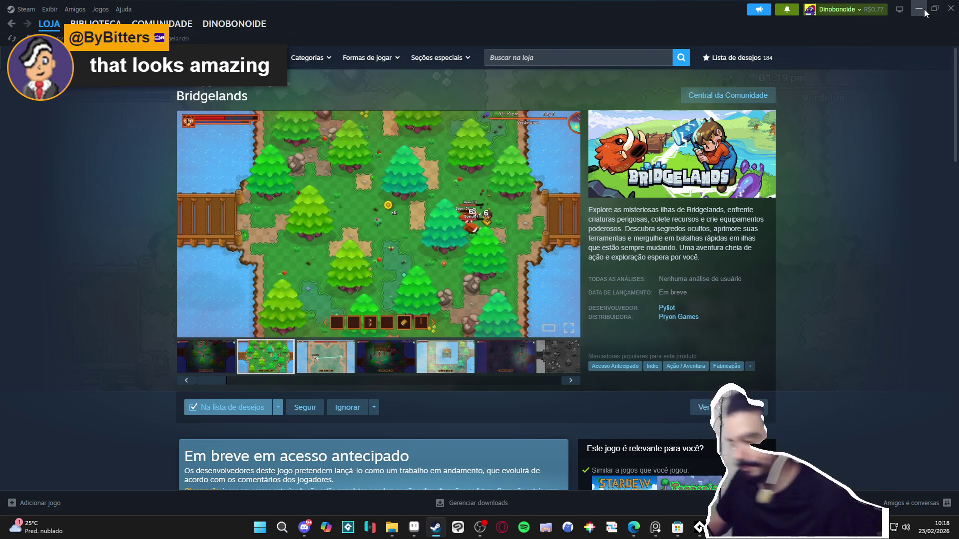
- Minimize Steam to bring the new Bridgelands cover in Aseprite back into view
left_click(924, 9)
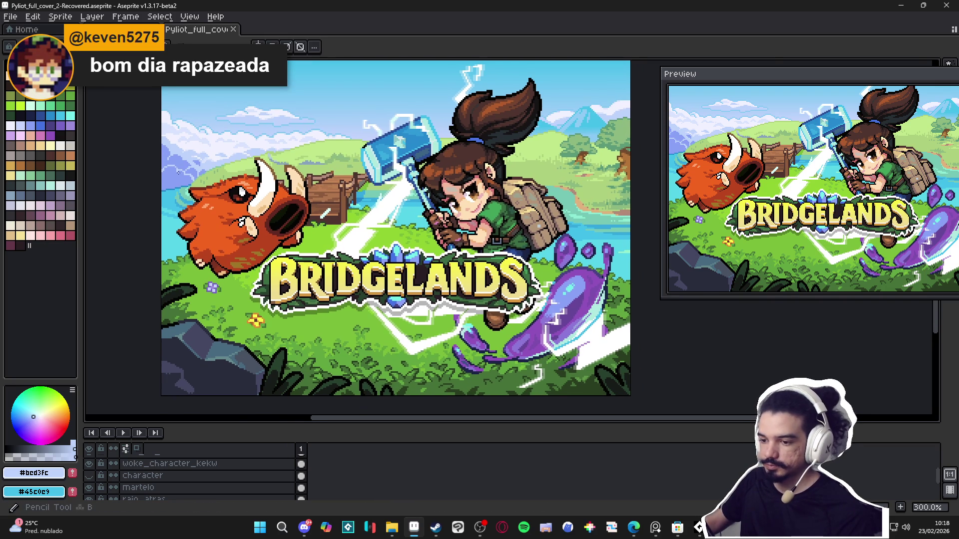
- Sample the sky blues #8aa1f6 and #bcd3fc from the cover and save the file
scroll(147, 166, "up", 3)
scroll(147, 167, "up", 6)
left_click(148, 166, "alt")
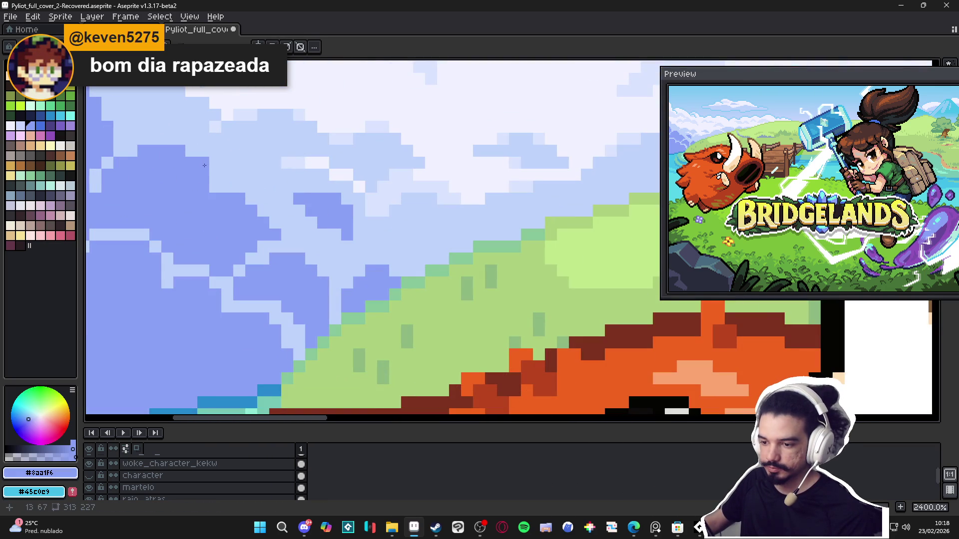
scroll(204, 162, "down", 4)
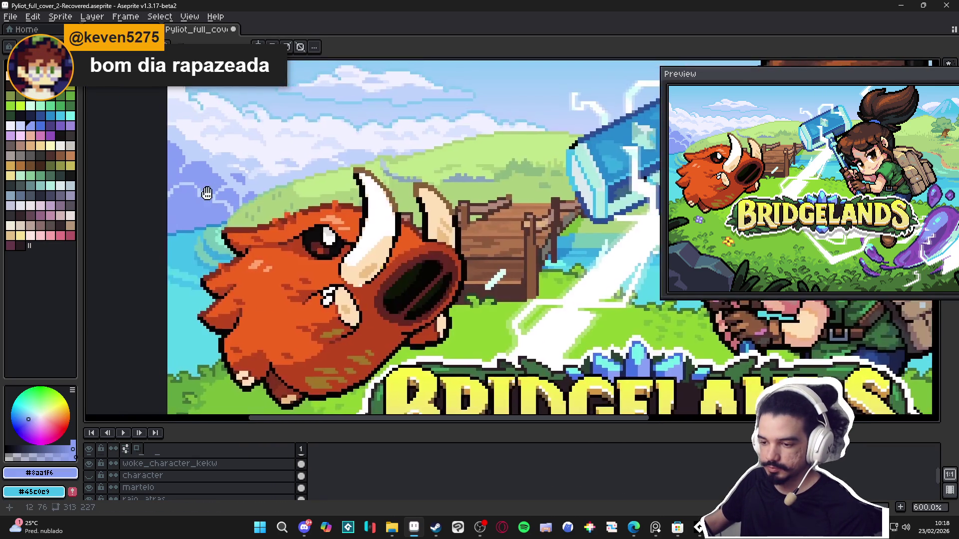
scroll(202, 160, "up", 3)
left_click(193, 159, "alt")
key("ctrl+s")
- Compare the sky colours #8aa1f6, #bcd3fc and the near-white cloud #f1f2ff across the clouds
scroll(201, 184, "down", 5)
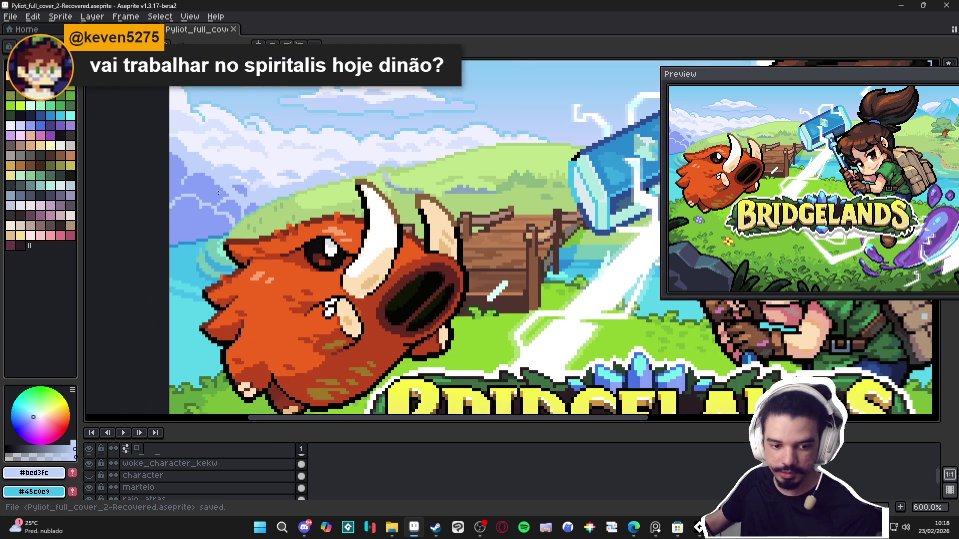
scroll(345, 266, "down", 2)
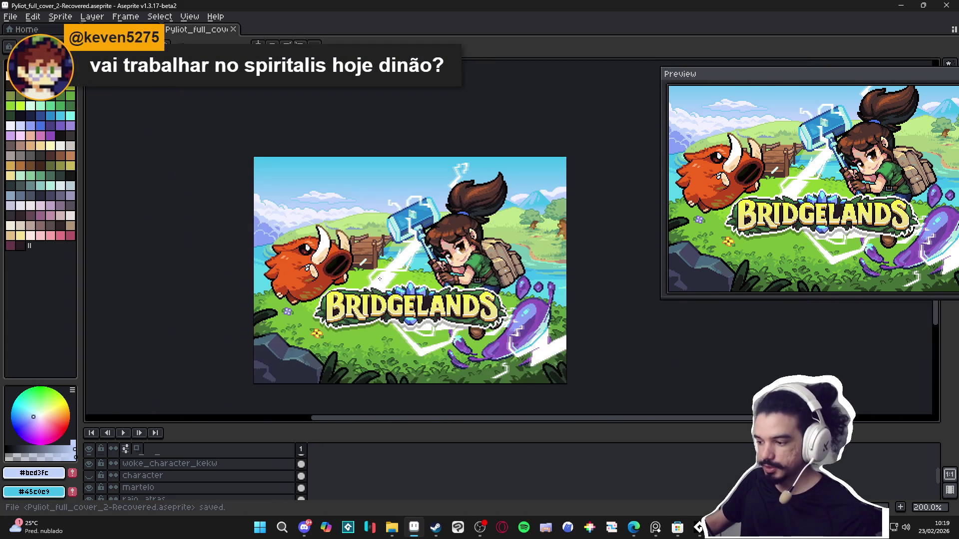
scroll(353, 269, "up", 1)
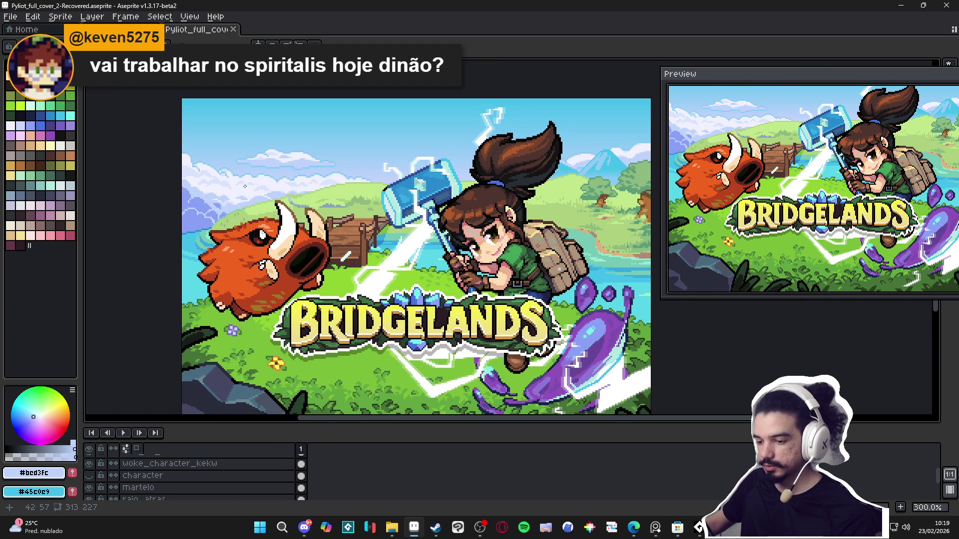
scroll(212, 202, "up", 4)
scroll(207, 215, "up", 3)
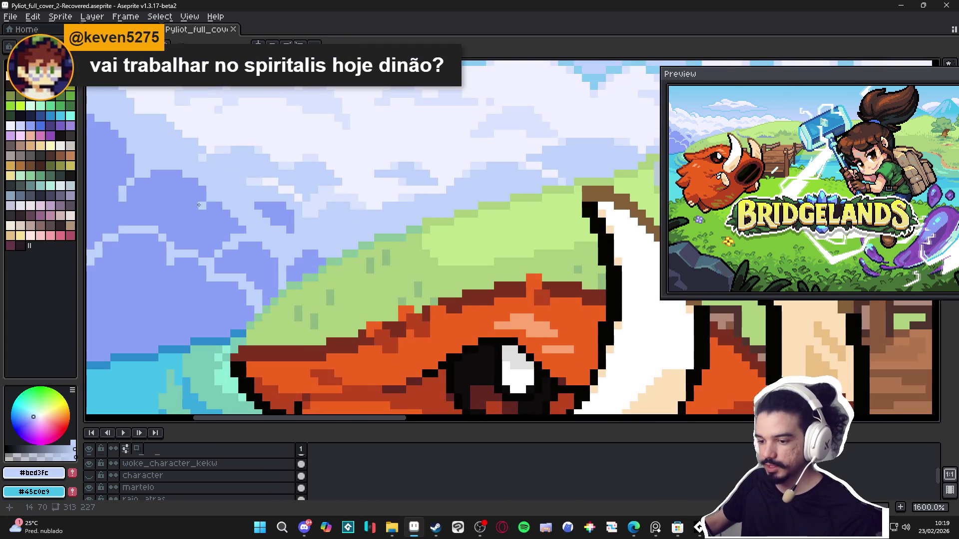
scroll(191, 211, "down", 1)
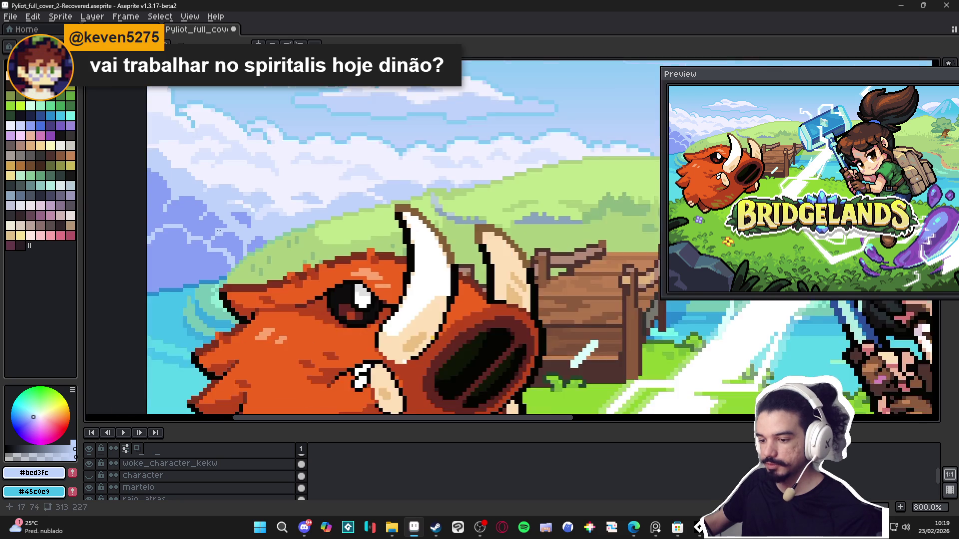
scroll(214, 209, "up", 1)
left_click(218, 208, "alt")
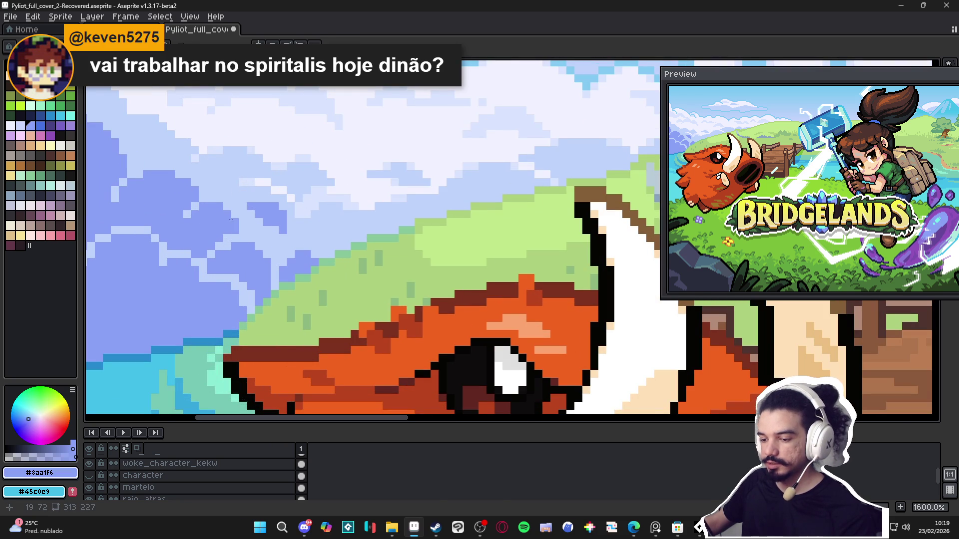
scroll(228, 217, "down", 5)
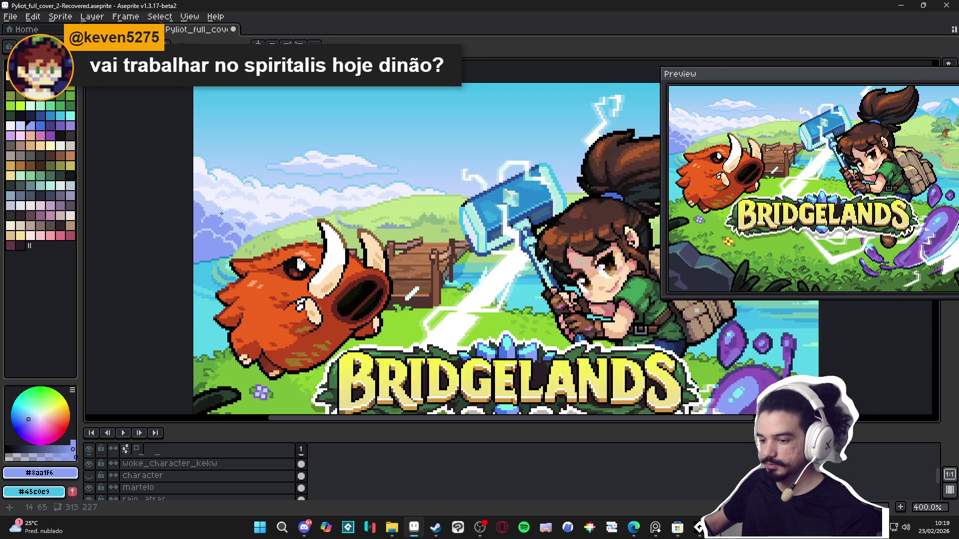
scroll(221, 213, "up", 5)
left_click(211, 186, "alt")
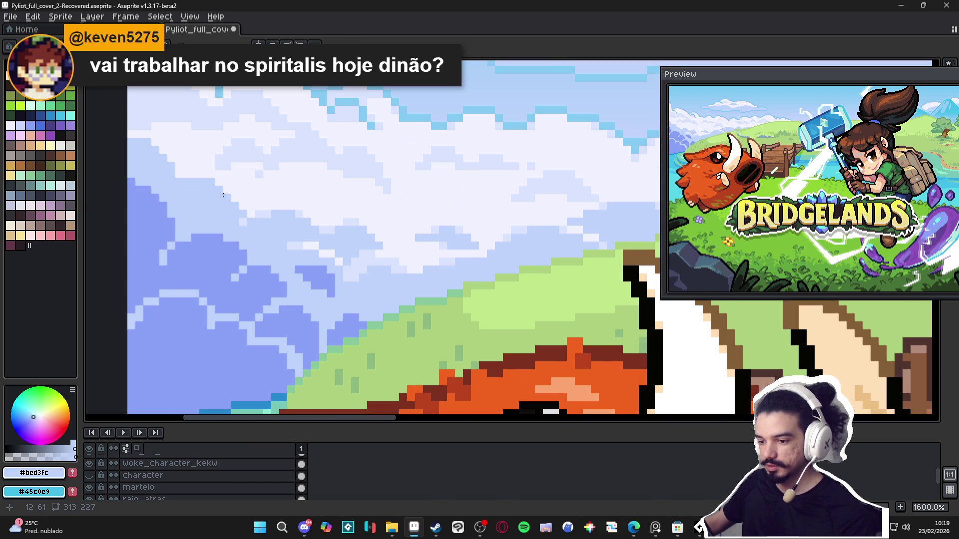
left_click(216, 177, "alt")
- Paint three darker #8aa1f6 pixels into the clouds and save the cover
scroll(210, 181, "down", 1)
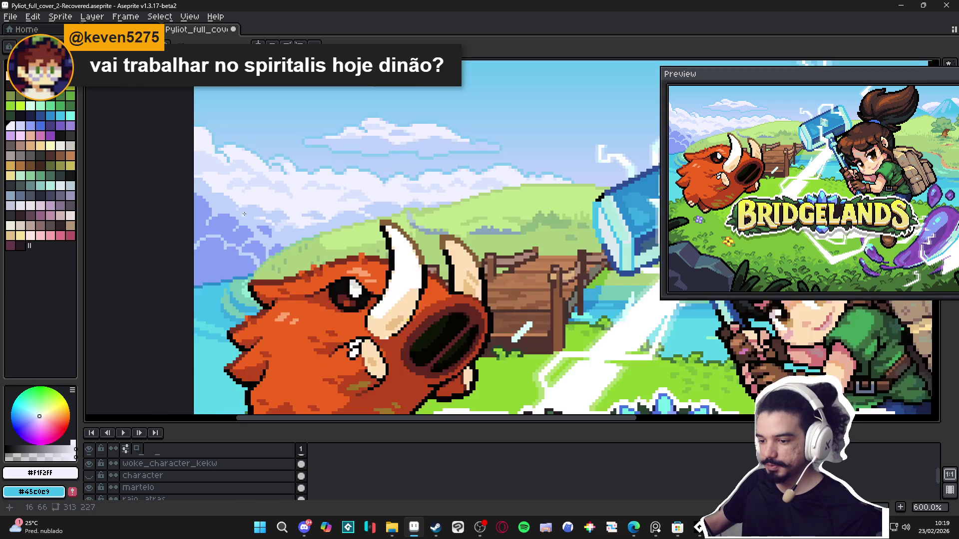
scroll(195, 170, "up", 2)
left_click(191, 165, "alt")
scroll(240, 239, "down", 4)
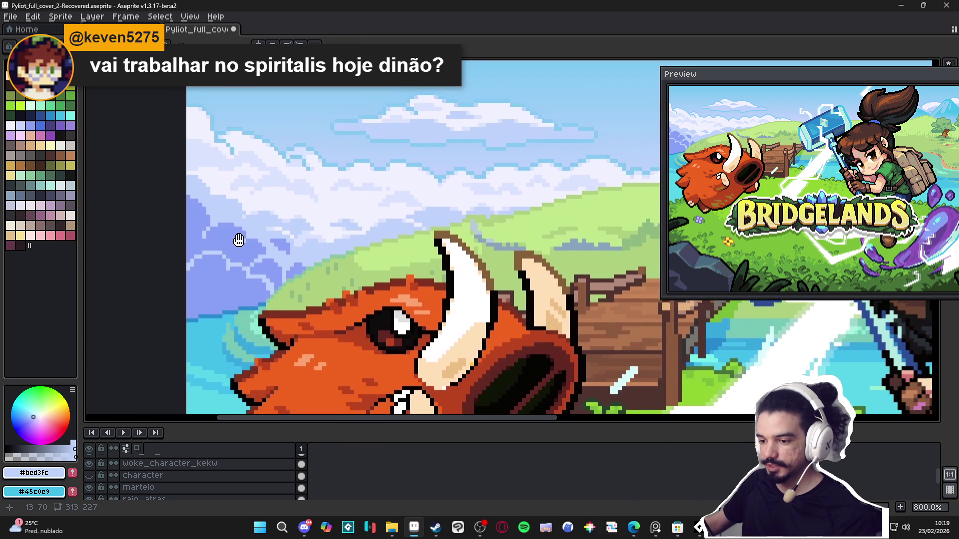
scroll(213, 190, "up", 3)
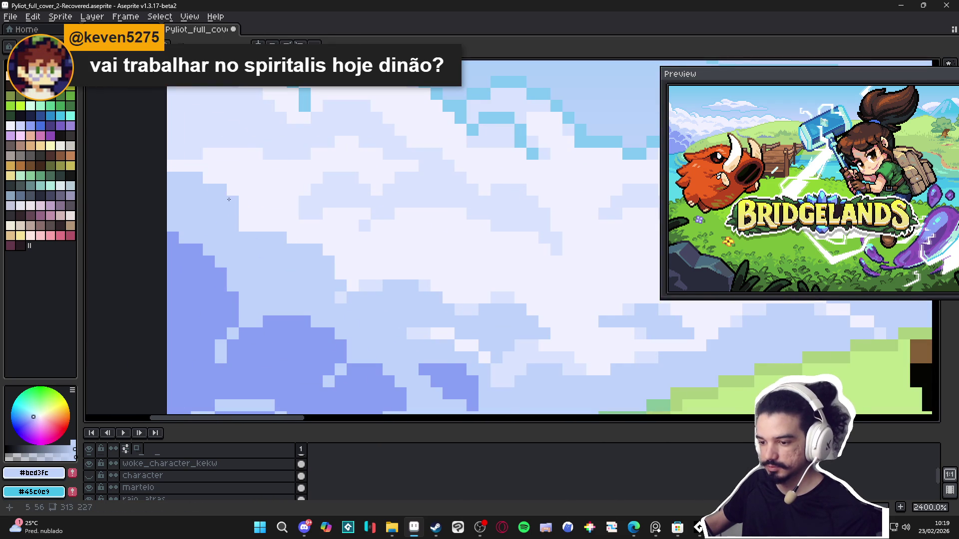
scroll(230, 210, "down", 3)
scroll(233, 240, "down", 1)
scroll(233, 244, "up", 1)
left_click(233, 243, "alt")
scroll(233, 244, "up", 3)
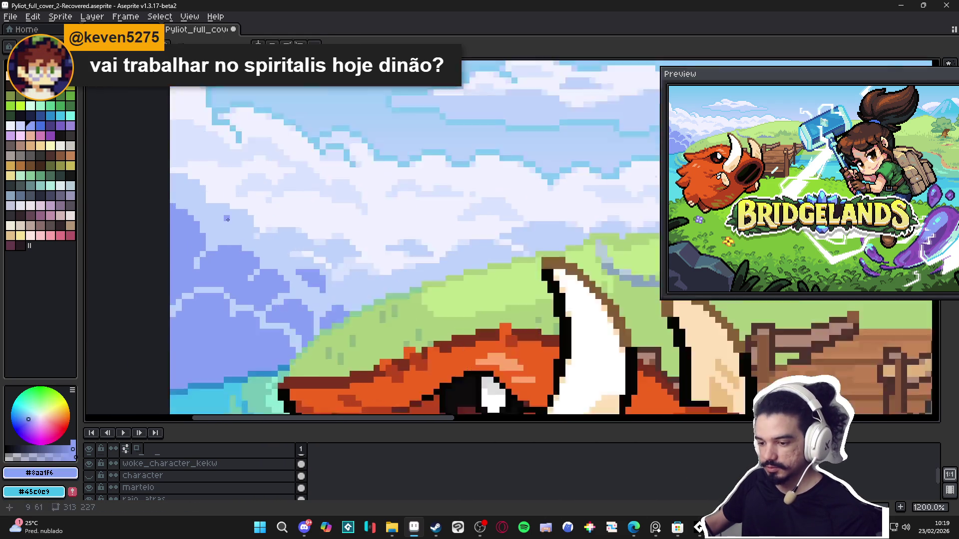
left_click(232, 229)
left_click(221, 230)
left_click(244, 241)
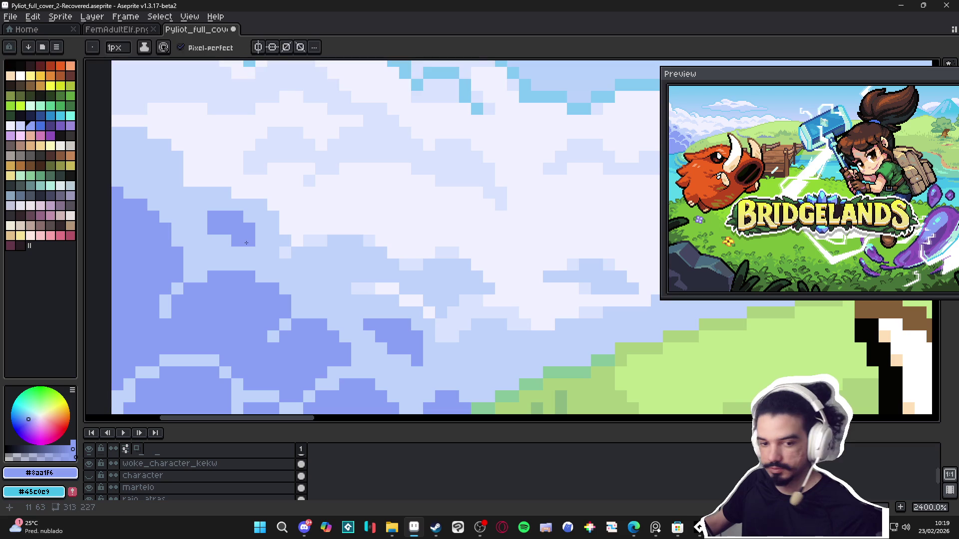
scroll(258, 245, "down", 5)
scroll(258, 245, "down", 3)
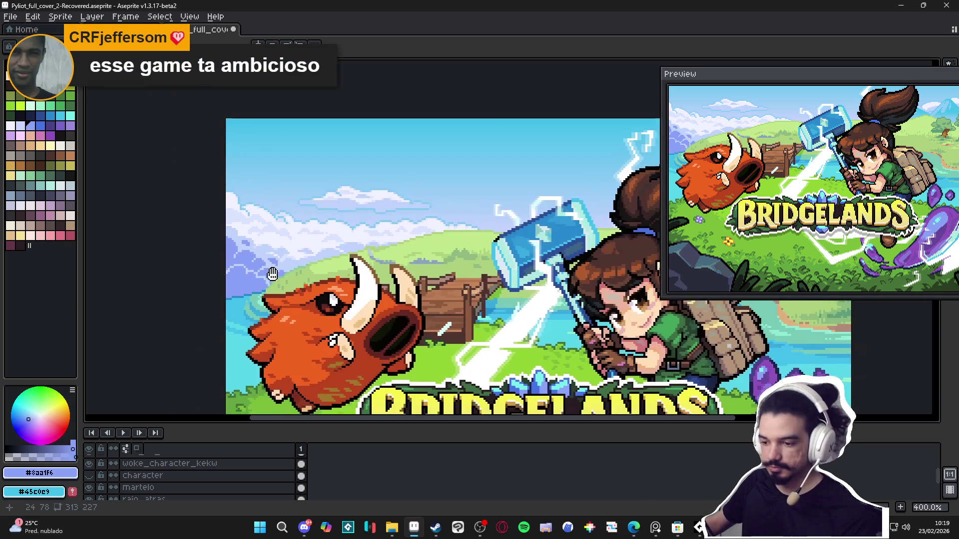
key("ctrl+s")
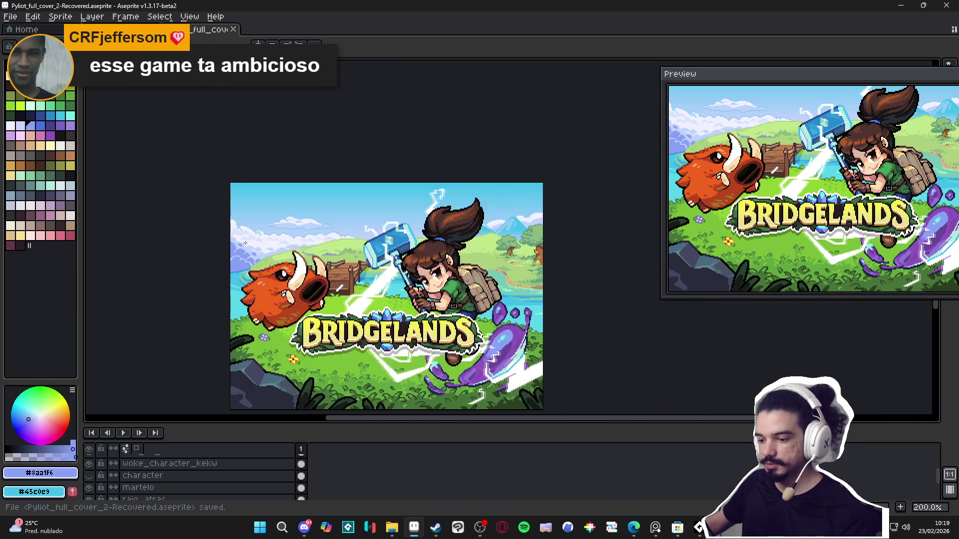
- Sample the light sky blue #bcd3fc and a paler cloud blue, then zoom back out
scroll(216, 228, "up", 6)
left_click(216, 228, "alt")
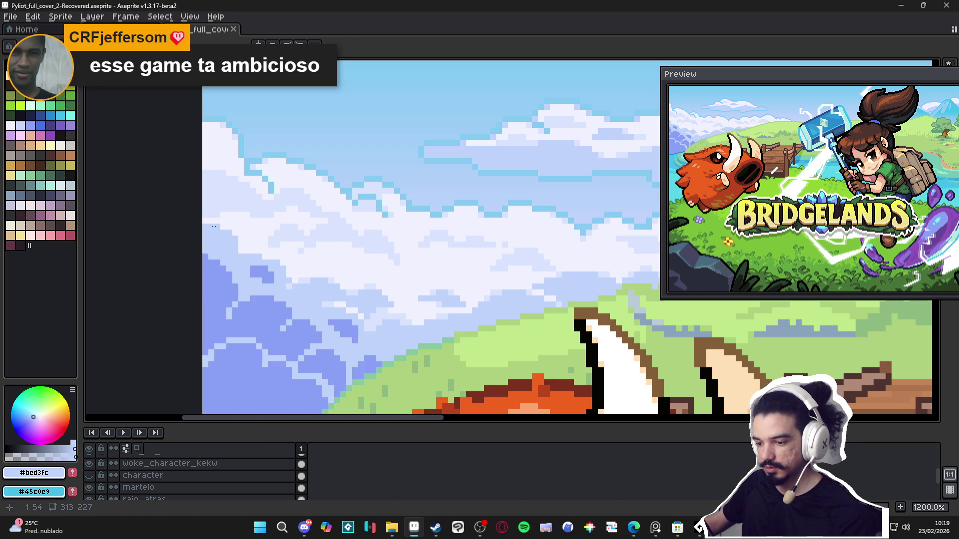
scroll(248, 241, "down", 4)
scroll(285, 263, "up", 5)
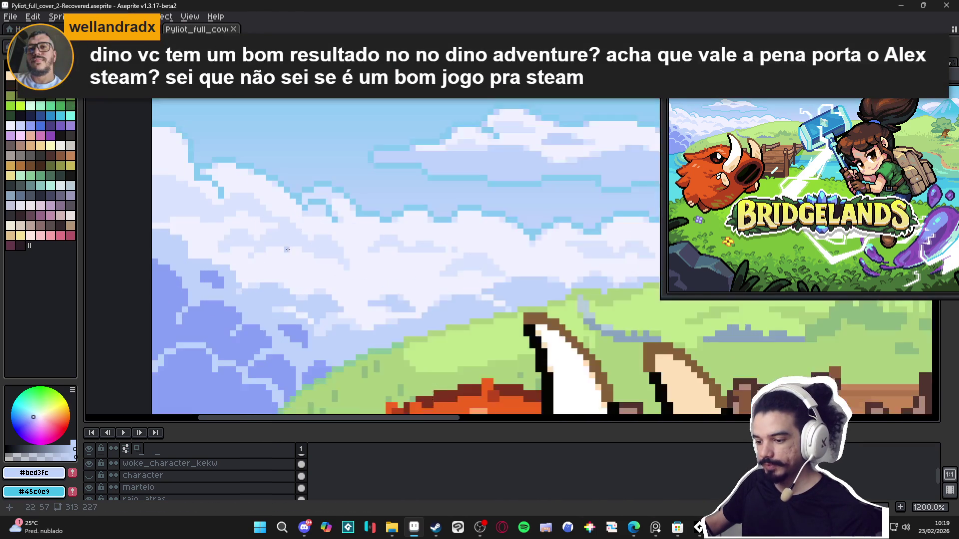
left_click(317, 229, "alt")
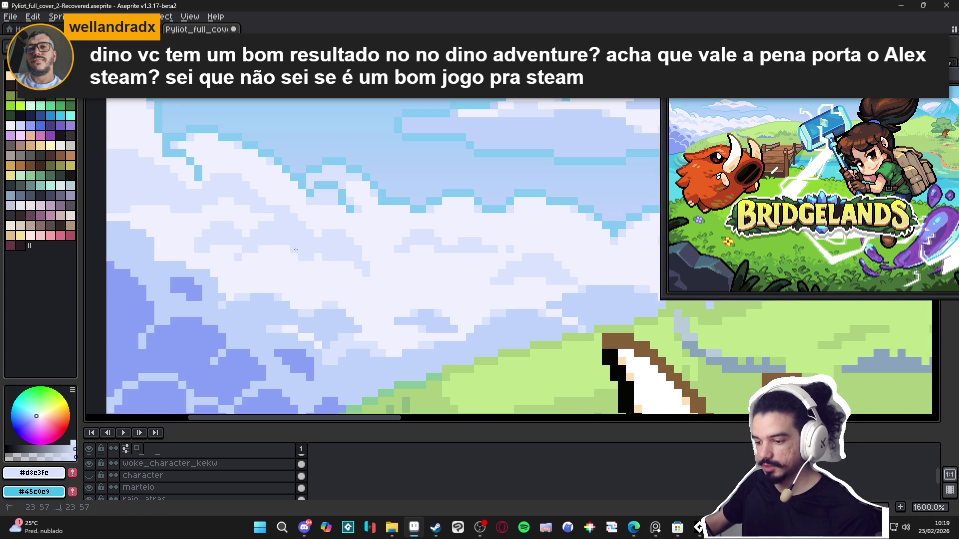
scroll(307, 269, "down", 4)
scroll(334, 299, "down", 2)
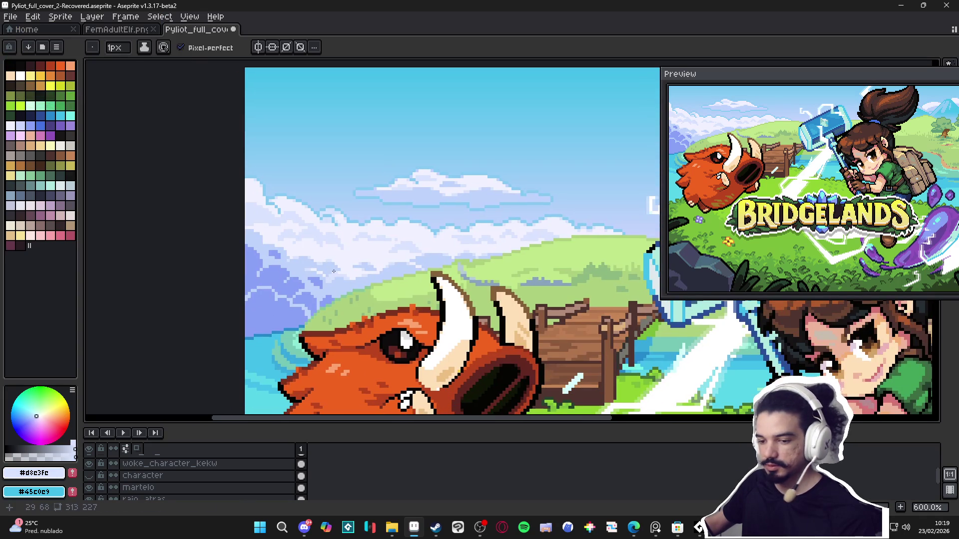
scroll(335, 285, "down", 2)
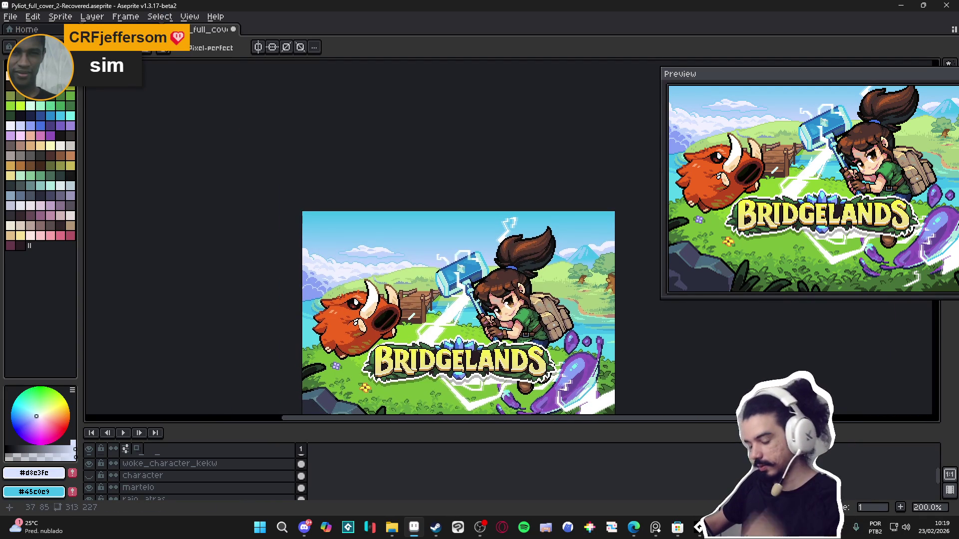
- Lower the timeline panel a little, save the cover again, and switch to the Move tool (V)
key("ctrl+s")
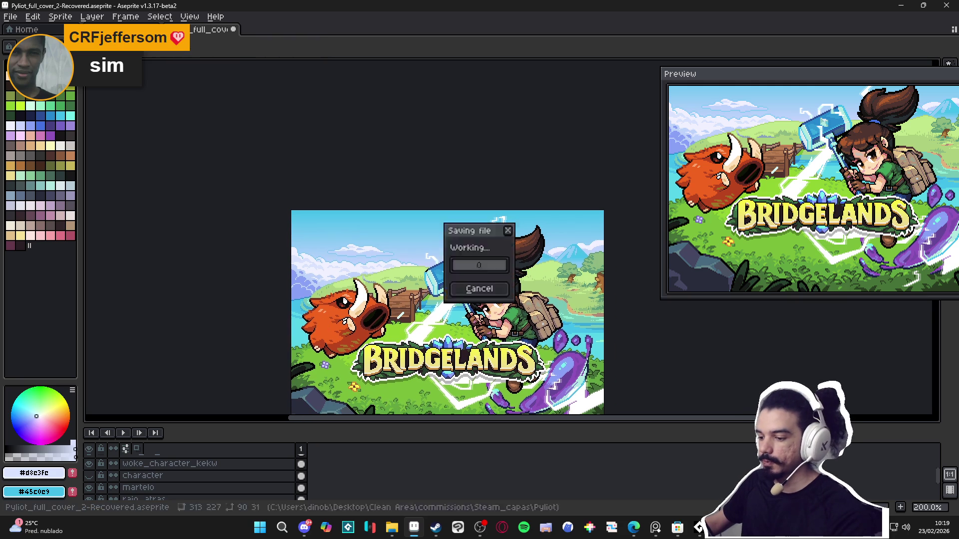
scroll(302, 283, "right", 2)
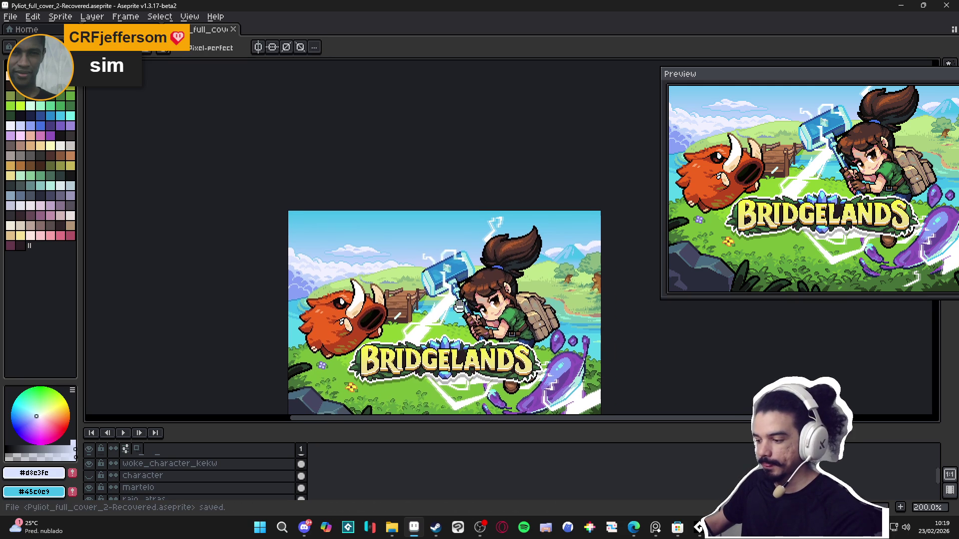
scroll(400, 280, "up", 1)
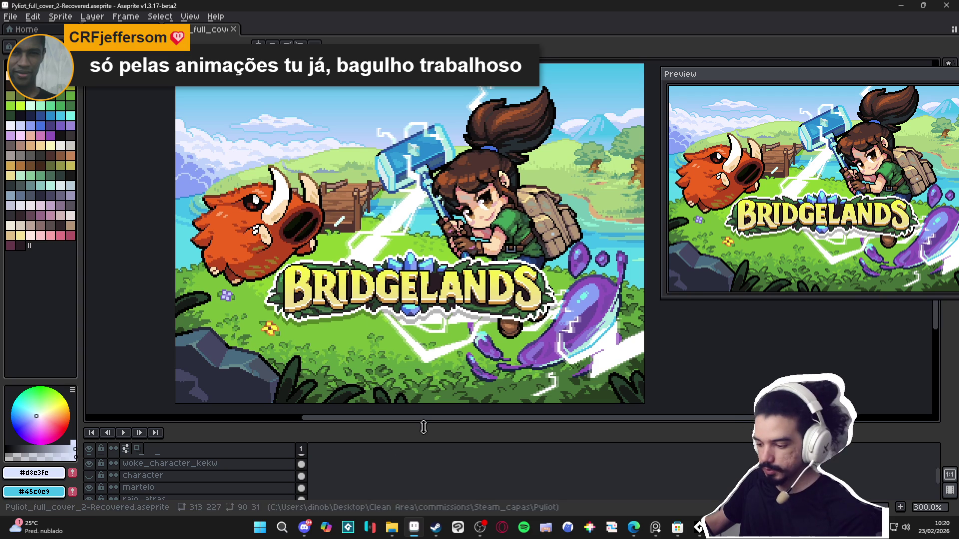
left_click_drag(423, 424, 423, 433)
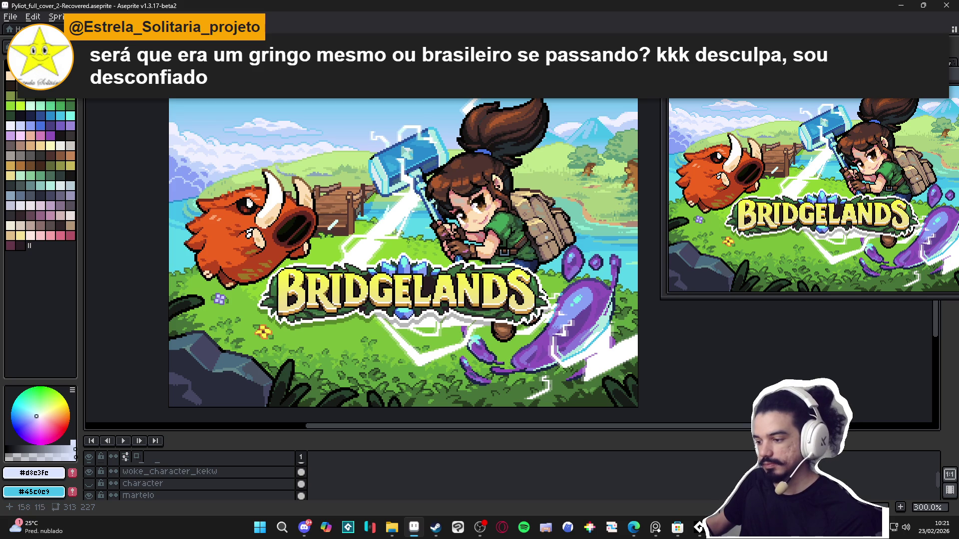
scroll(519, 258, "down", 1)
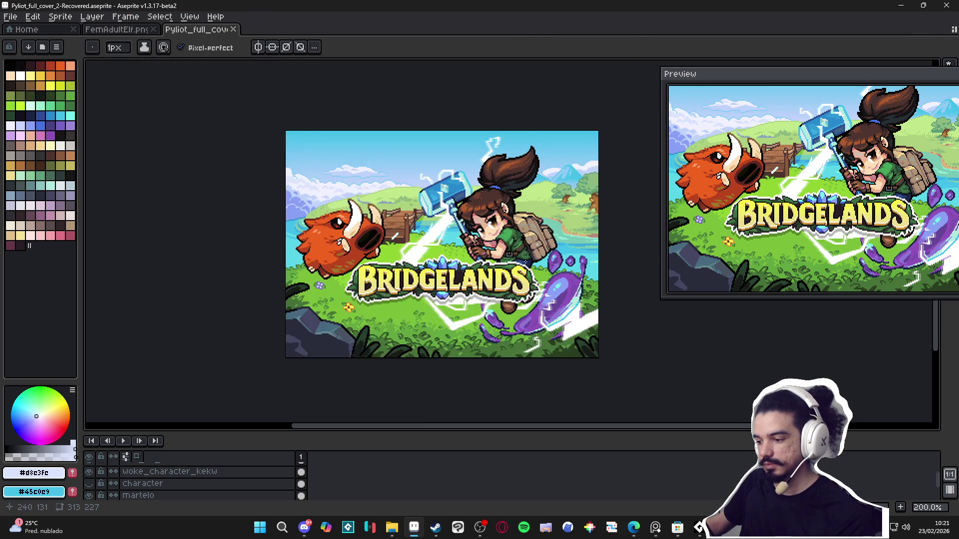
key("ctrl+s")
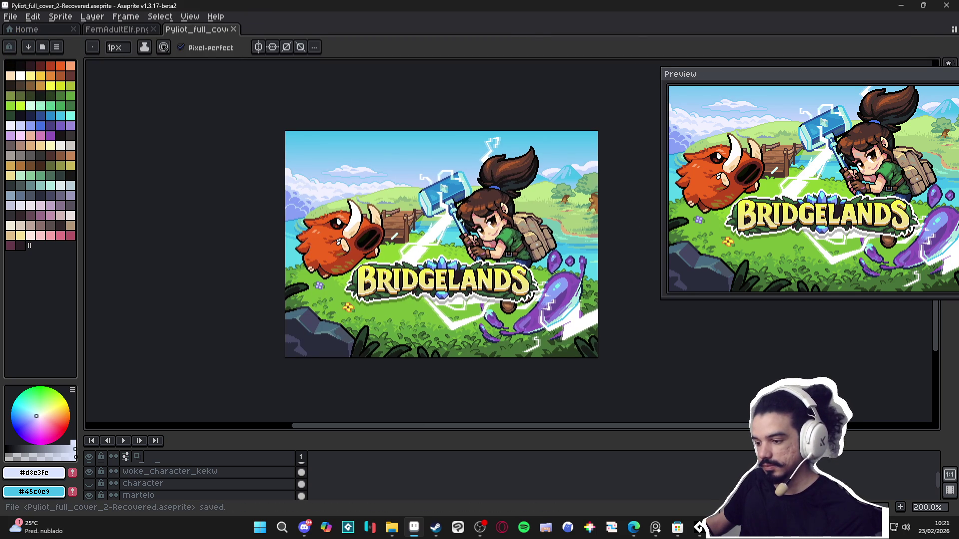
key("v")
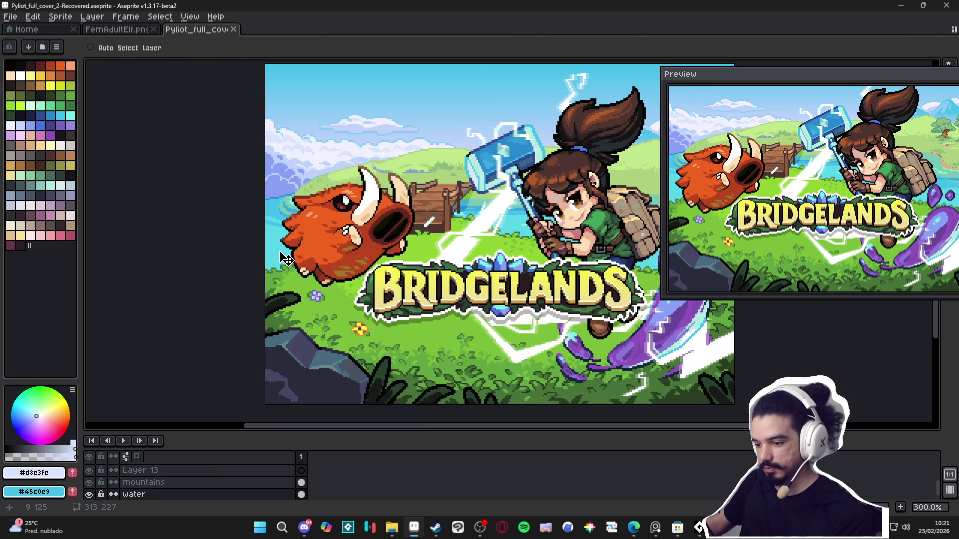
key("ctrl+s")
key("alt+Tab")
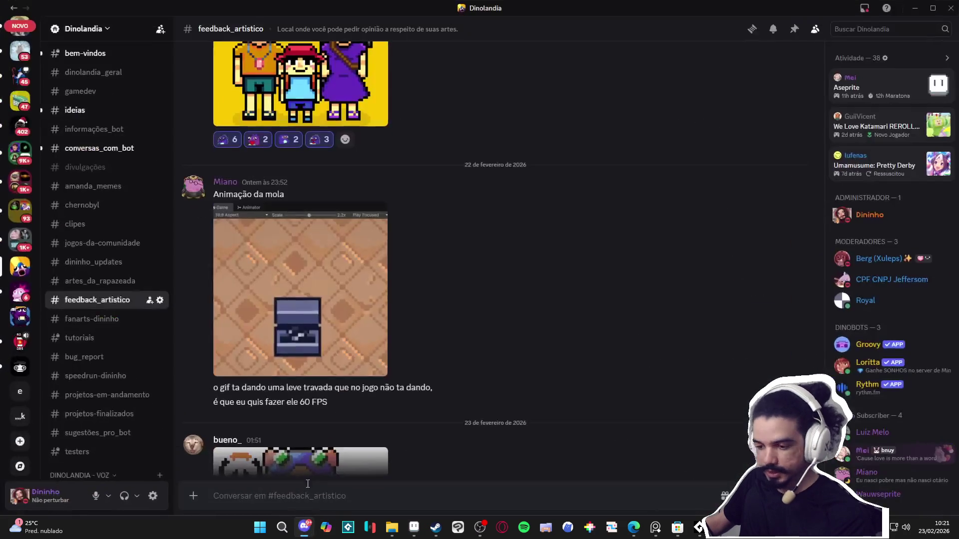
key("alt+Tab")
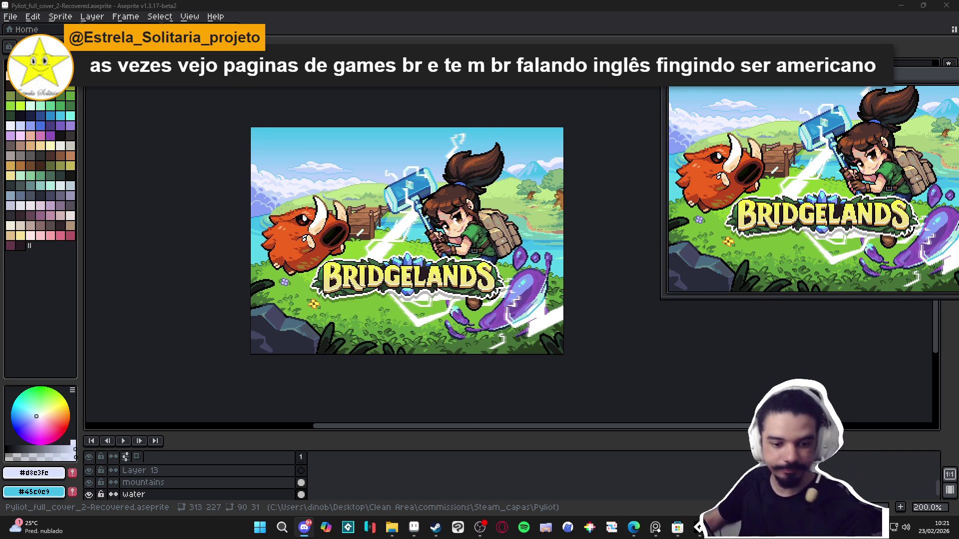
- Sample the water blues #42bfe8 and #37a9dd around the boar
scroll(275, 298, "up", 1)
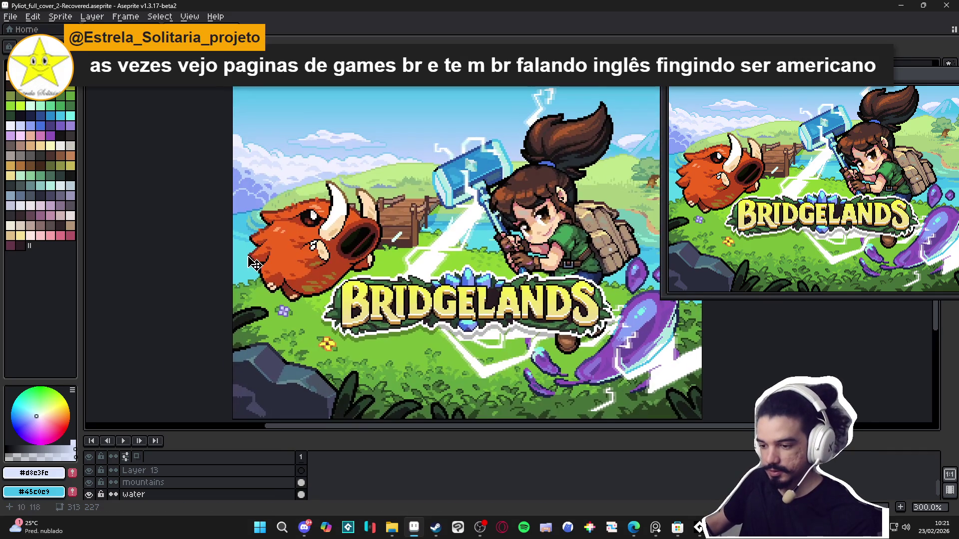
left_click_drag(232, 246, 252, 256)
scroll(252, 256, "up", 1)
scroll(252, 256, "up", 1)
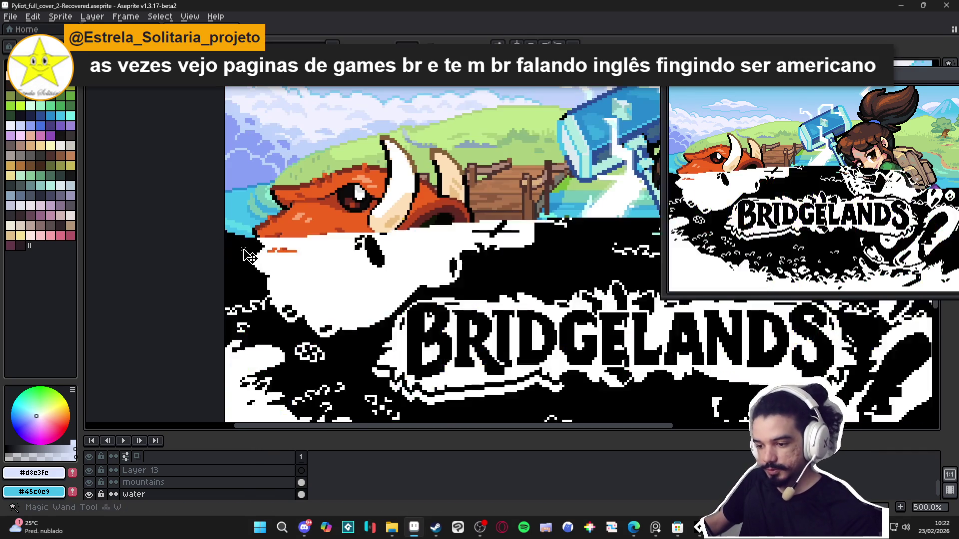
scroll(240, 235, "up", 2)
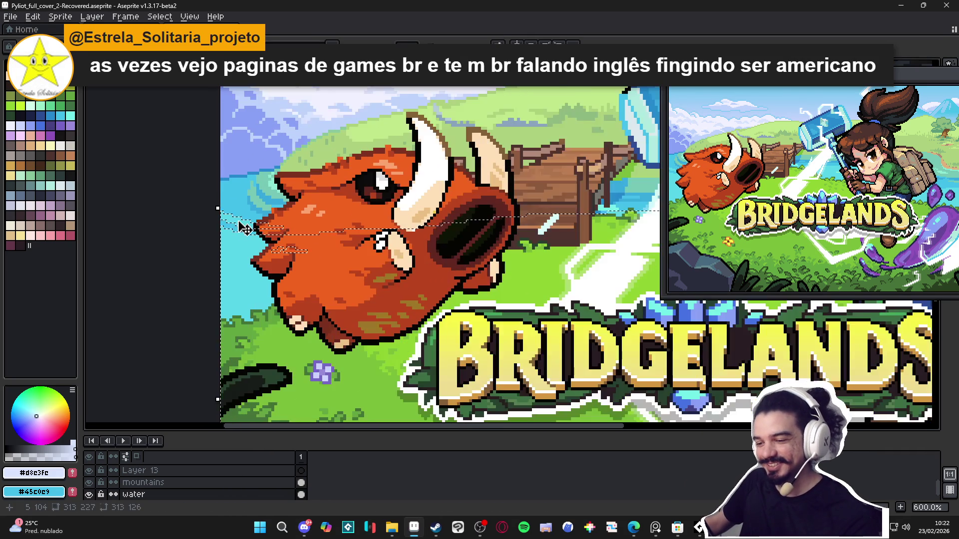
scroll(239, 222, "down", 1)
scroll(240, 227, "up", 1)
left_click(240, 227, "alt")
scroll(246, 263, "down", 1)
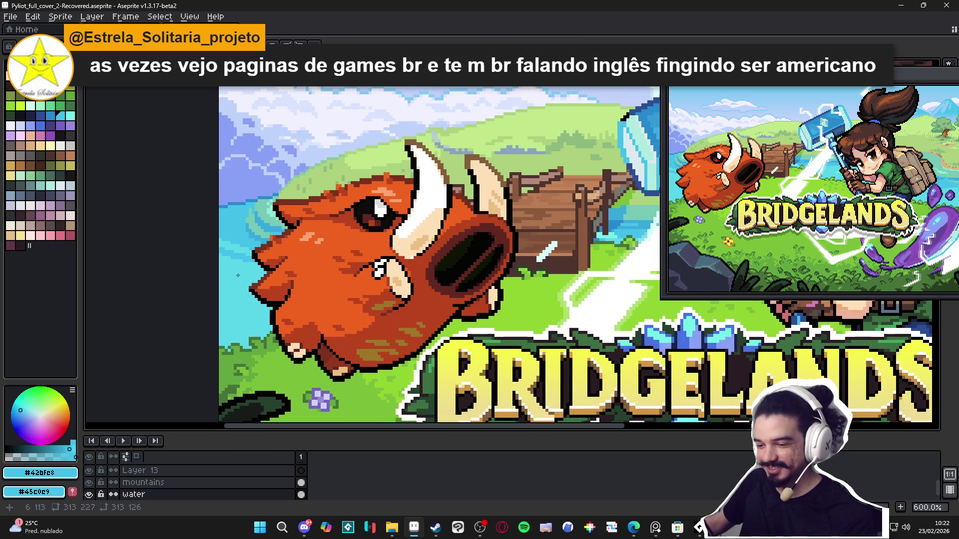
left_click(245, 239)
scroll(245, 239, "up", 1)
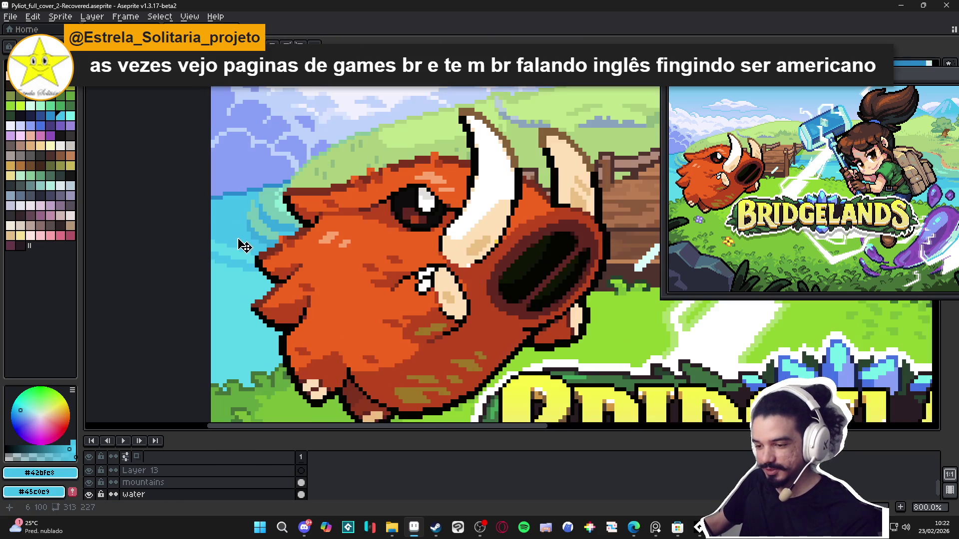
scroll(242, 244, "up", 2)
left_click(263, 228, "alt")
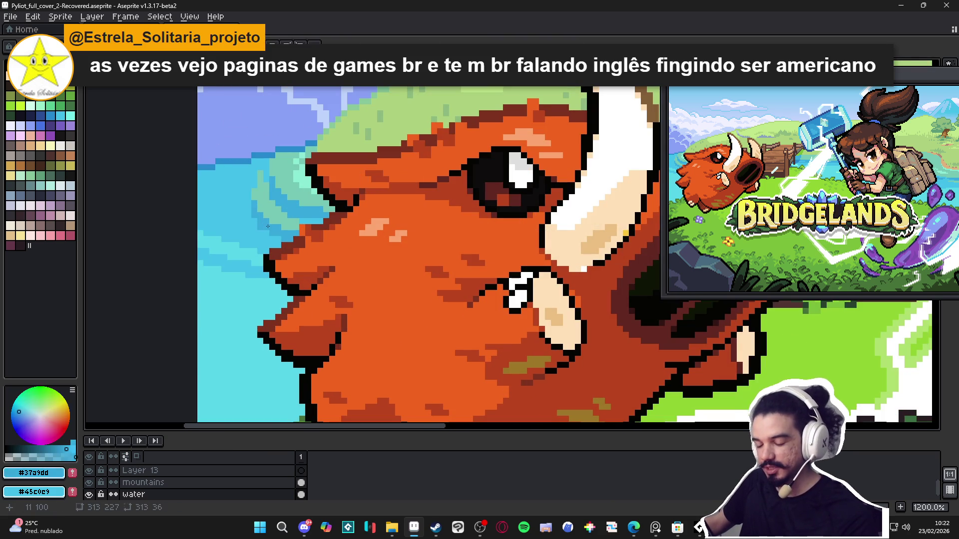
- Switch back and forth between the Magic Wand (W) and Pencil (B) tools
scroll(254, 222, "down", 1)
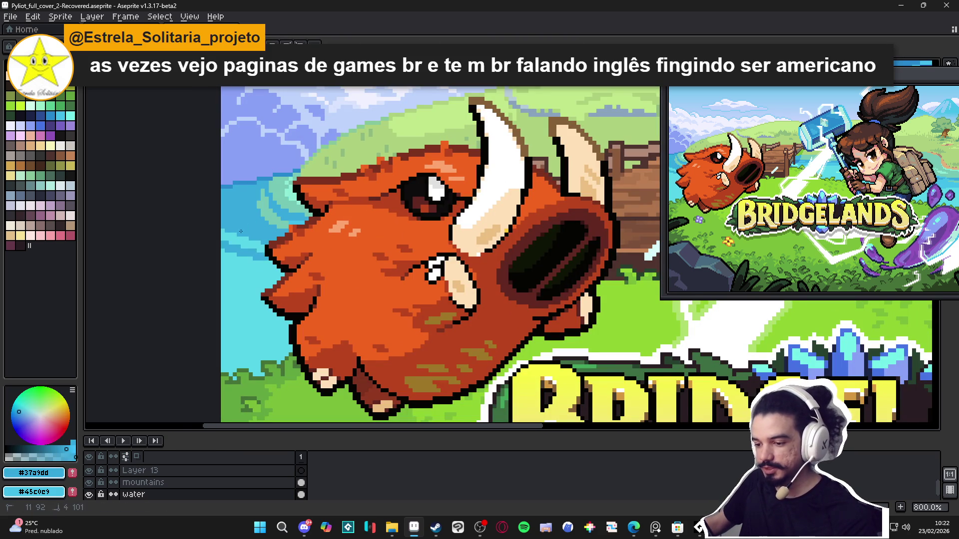
scroll(264, 267, "down", 2)
scroll(264, 267, "down", 1)
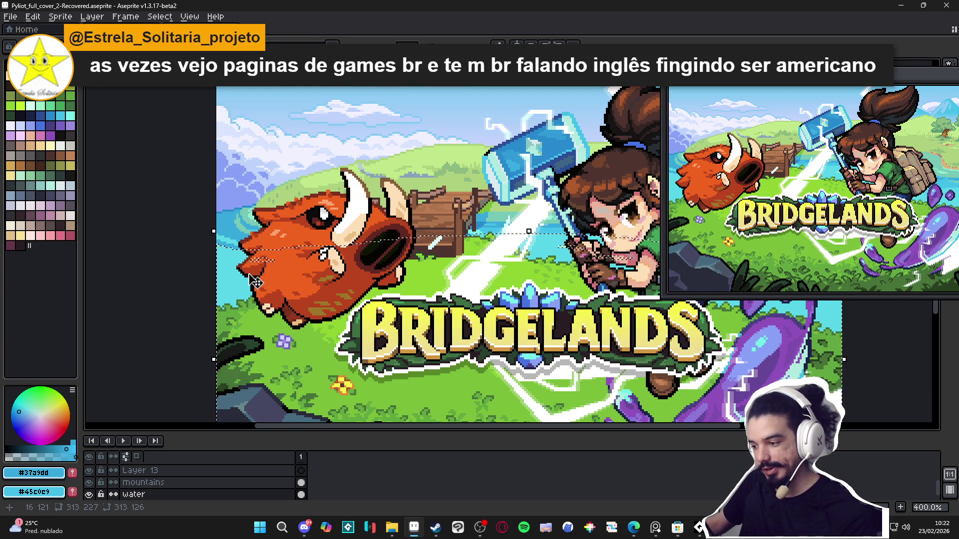
scroll(382, 273, "down", 1)
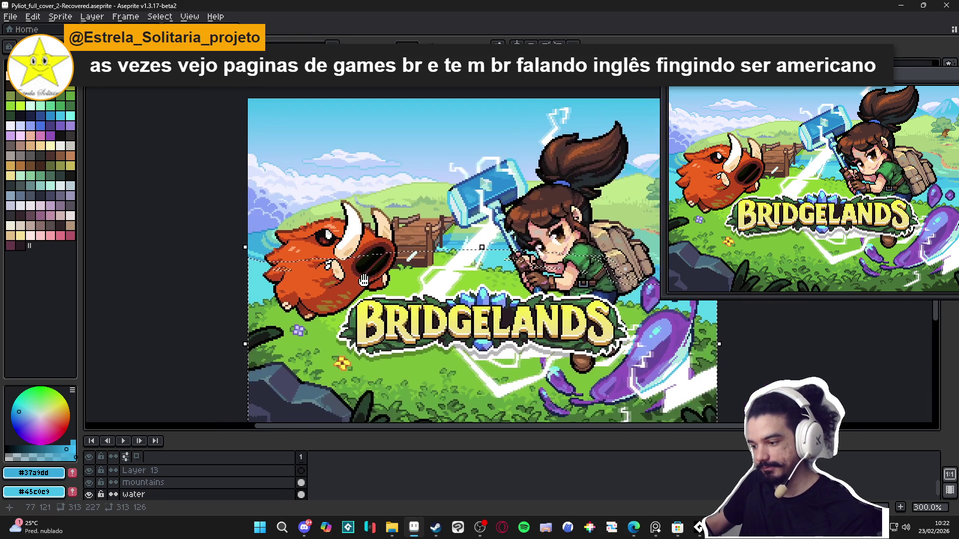
scroll(260, 240, "up", 1)
key("w")
key("b")
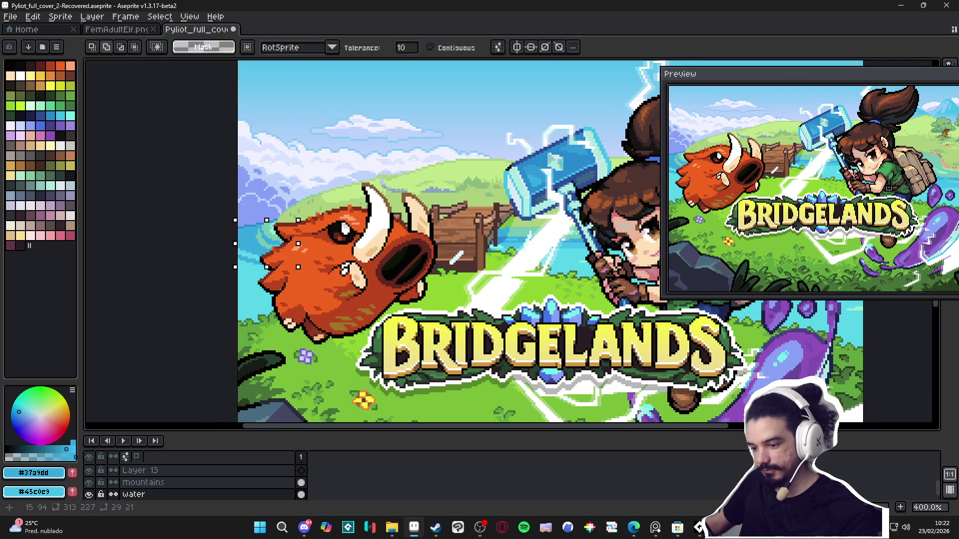
scroll(245, 240, "up", 2)
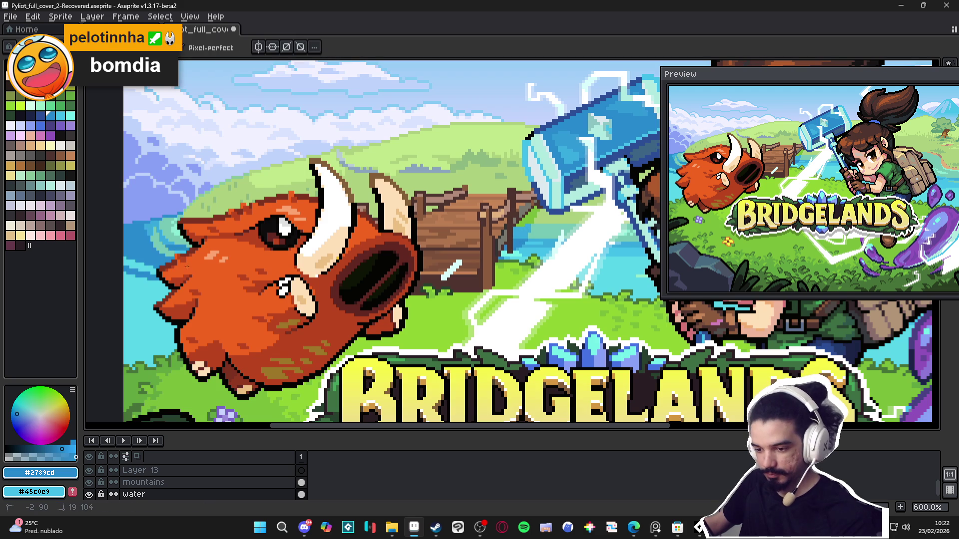
scroll(182, 242, "down", 1)
key("w")
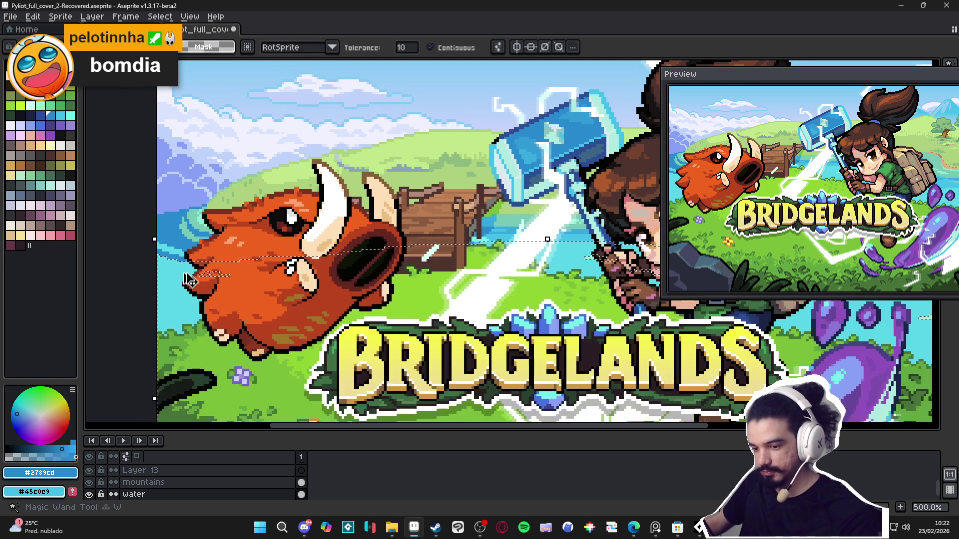
key("b")
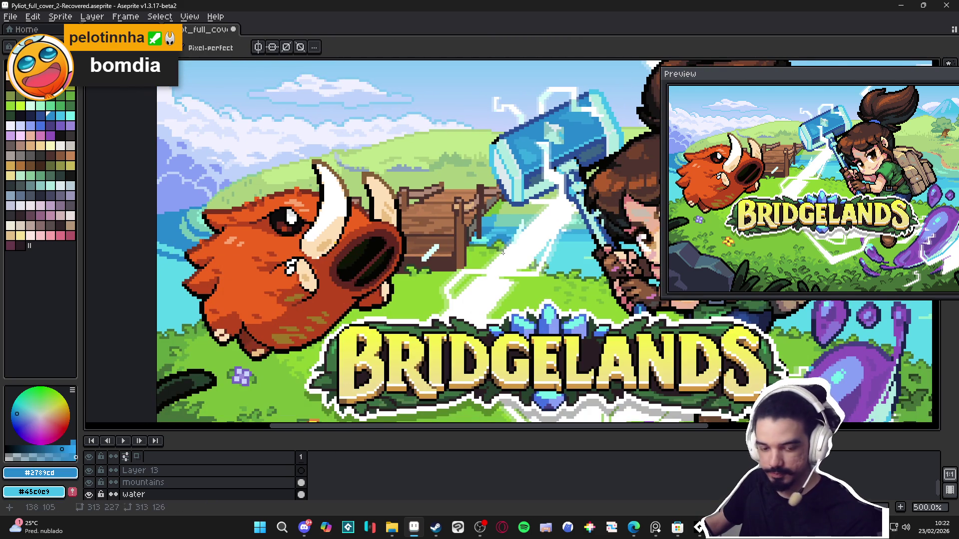
- Eyedrop the light blue #42bfe8 and the hammer's #37a9dd blue from the canvas
scroll(502, 237, "up", 1)
key("i")
left_click(508, 229)
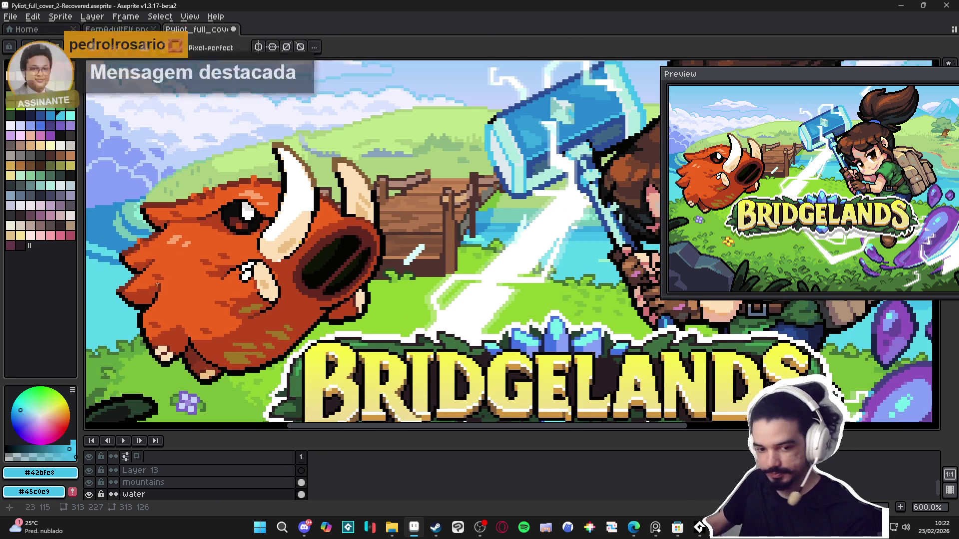
scroll(417, 258, "down", 1)
scroll(418, 258, "up", 1)
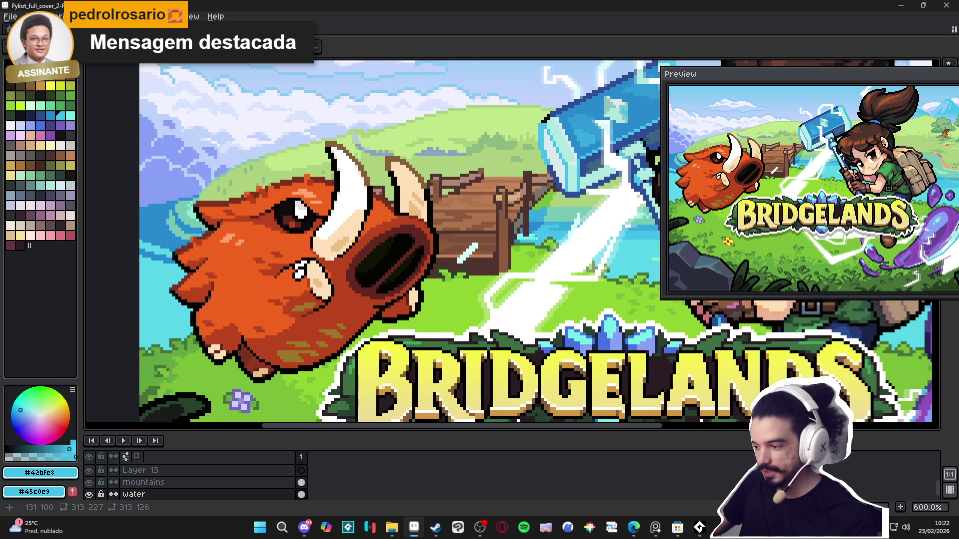
left_click(555, 220)
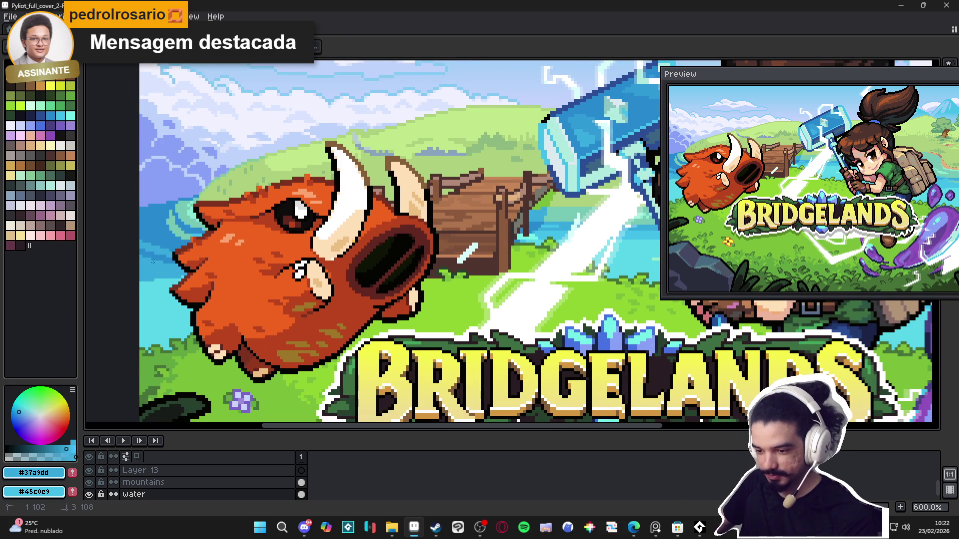
scroll(144, 335, "down", 2)
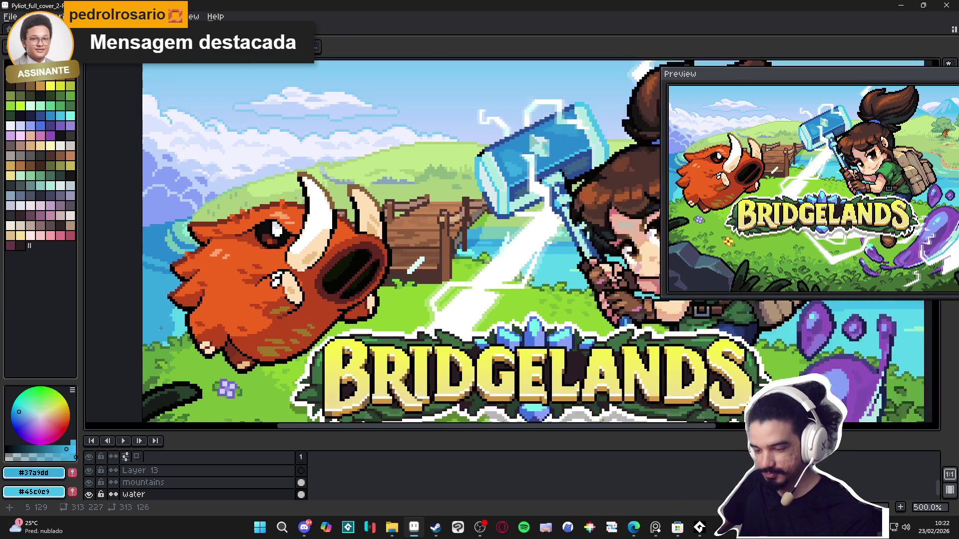
scroll(156, 303, "up", 2)
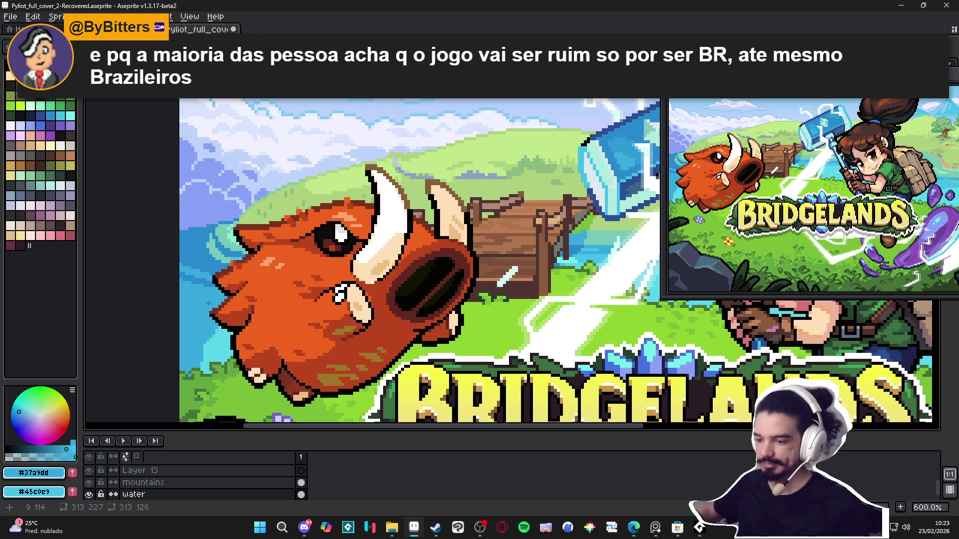
- Repaint the light-blue water row beside the boar with the deeper #2789cd blue
scroll(200, 315, "down", 2)
scroll(219, 331, "up", 2)
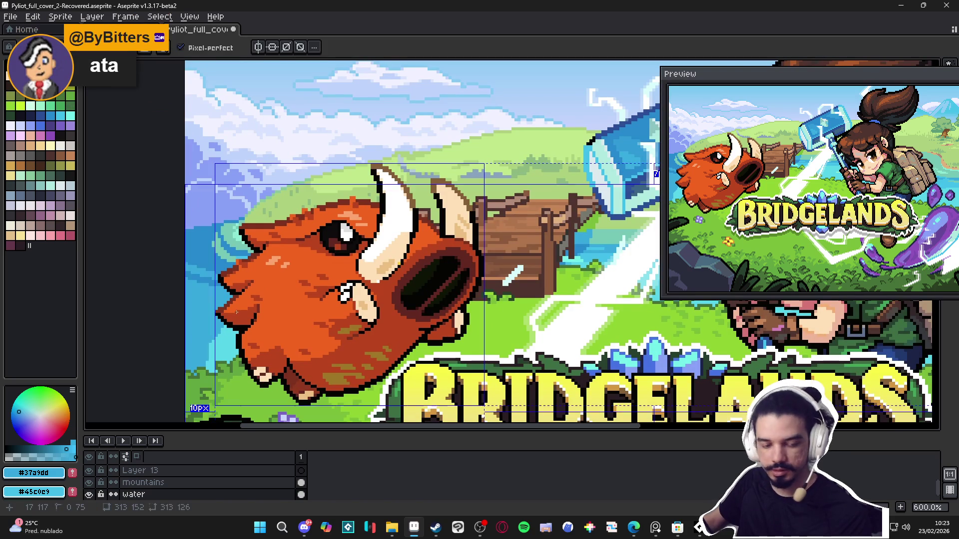
scroll(242, 303, "down", 1)
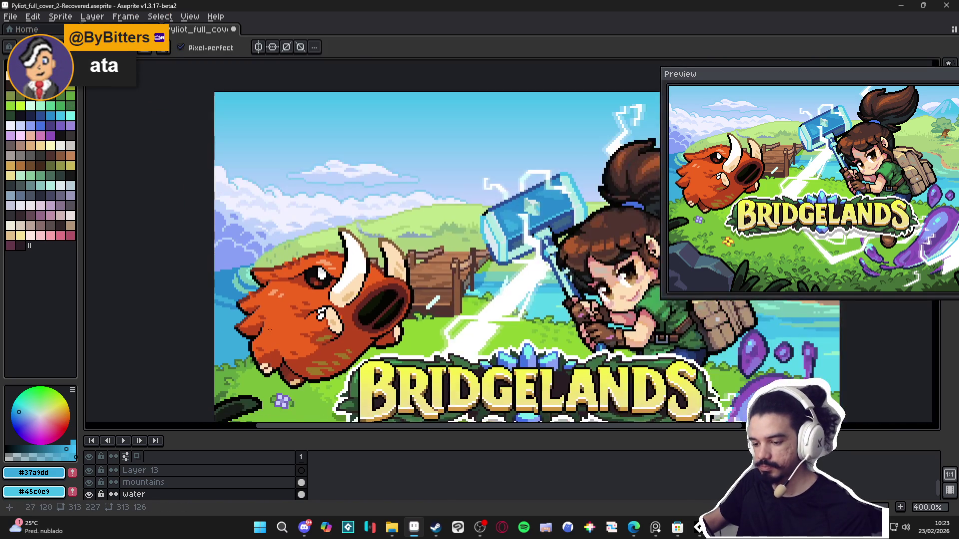
scroll(239, 294, "up", 1)
scroll(238, 295, "up", 5)
left_click(252, 289, "alt")
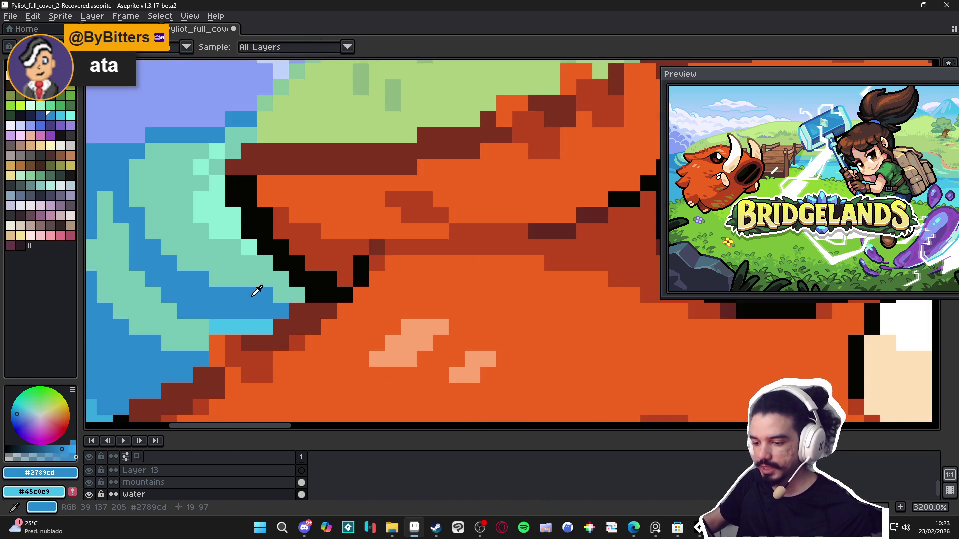
left_click(264, 327)
left_click_drag(249, 327, 233, 327)
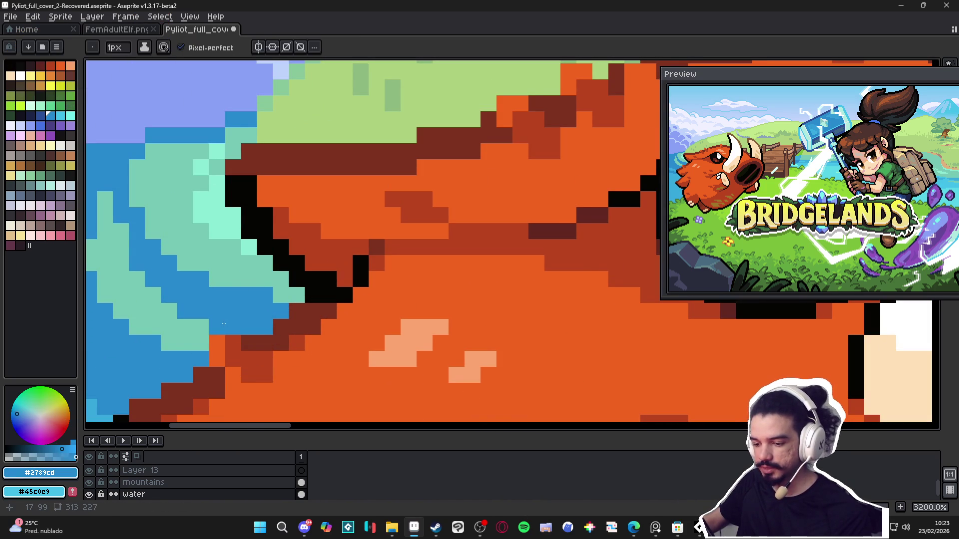
scroll(235, 317, "down", 5)
scroll(235, 317, "down", 2)
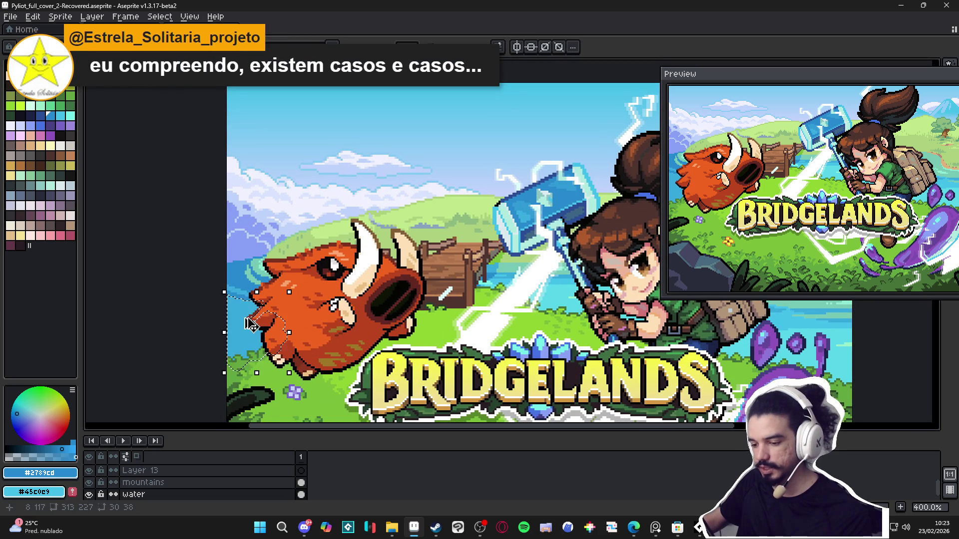
- Sample the light cyan #58d5e8 from the water and save the cover
left_click_drag(235, 317, 247, 320)
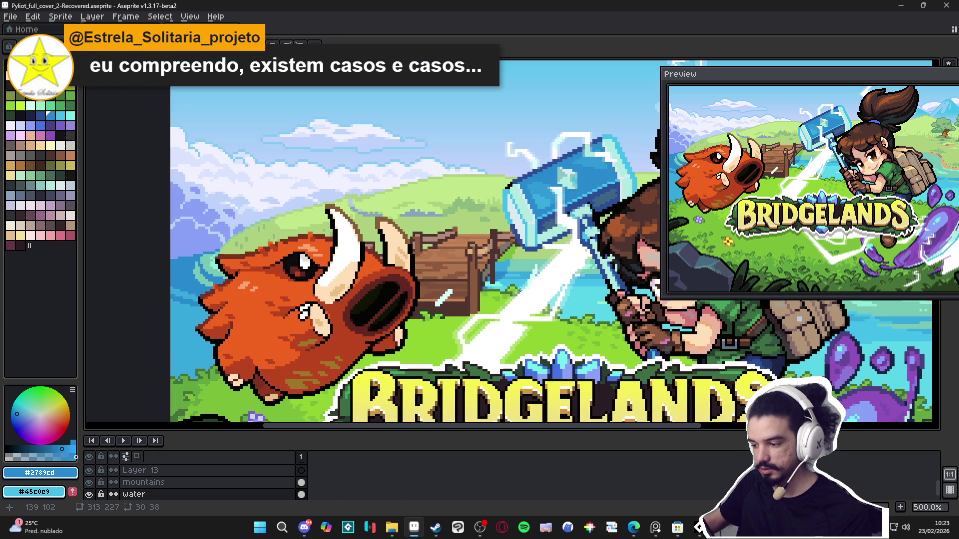
left_click(493, 307, "alt")
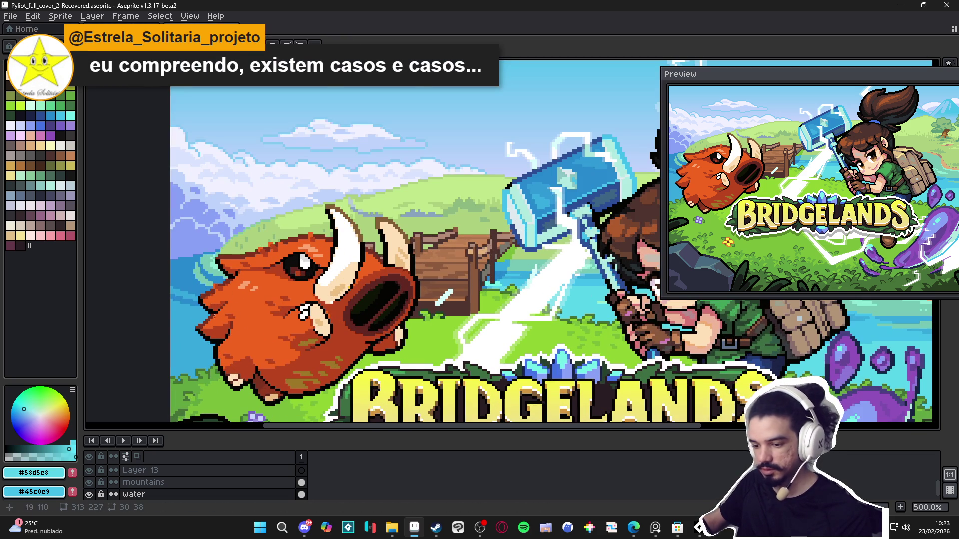
scroll(365, 305, "up", 1)
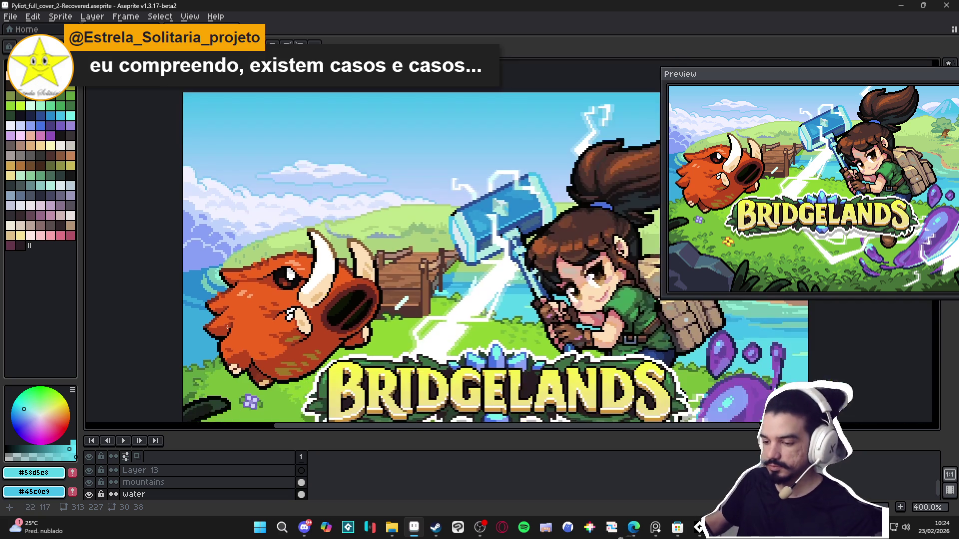
scroll(193, 319, "down", 1)
key("ctrl+s")
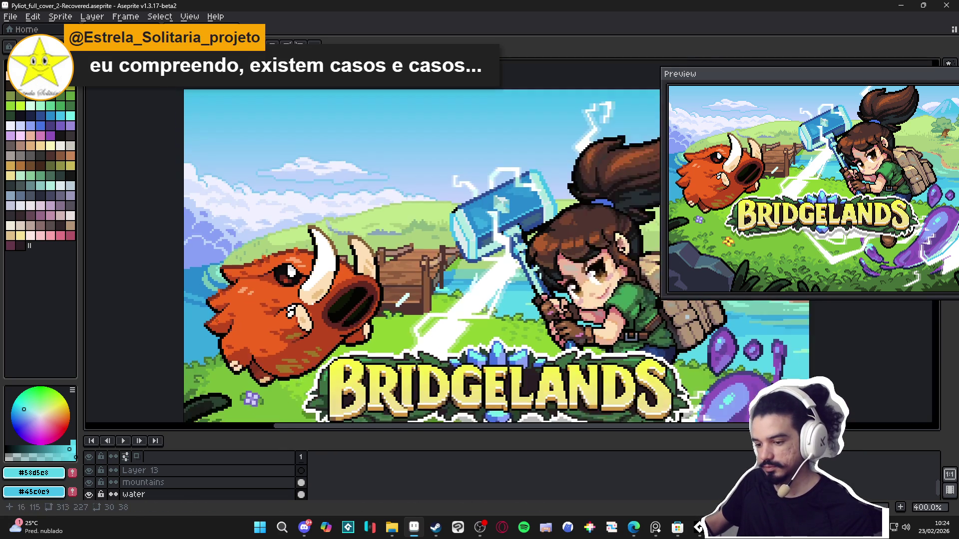
scroll(216, 319, "down", 1)
scroll(218, 319, "down", 1)
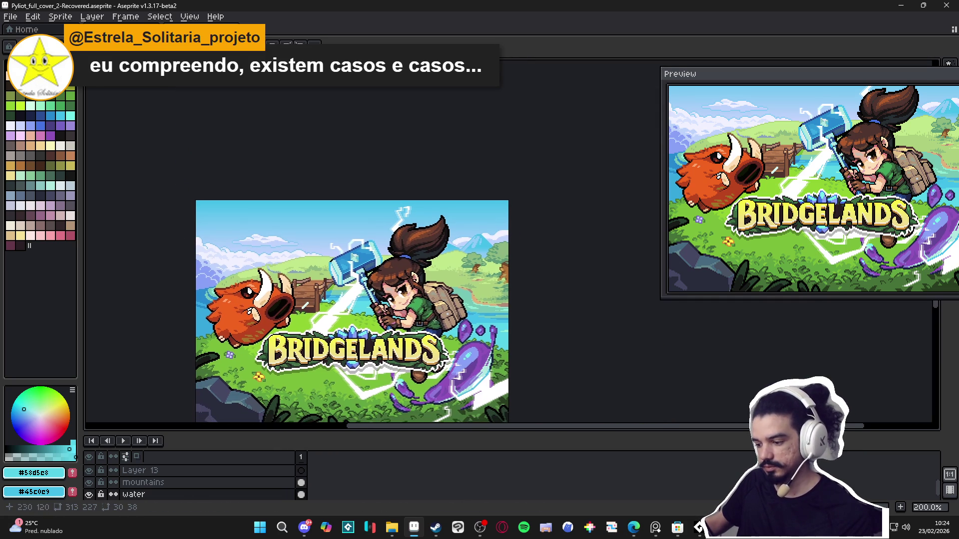
scroll(503, 311, "up", 2)
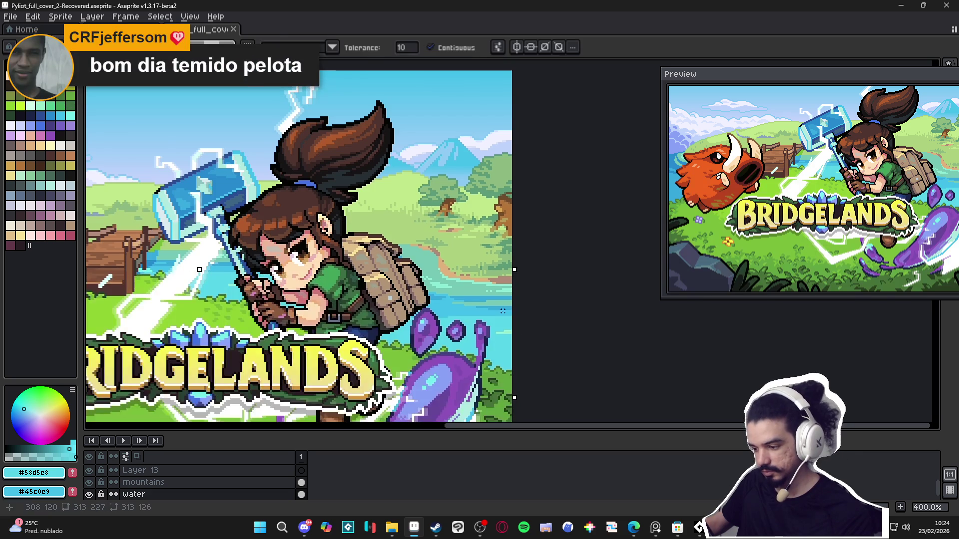
- Eyedrop the #42bfe8 water blue, zoom out, and switch over to Discord
scroll(502, 310, "up", 1)
left_click(506, 314, "alt")
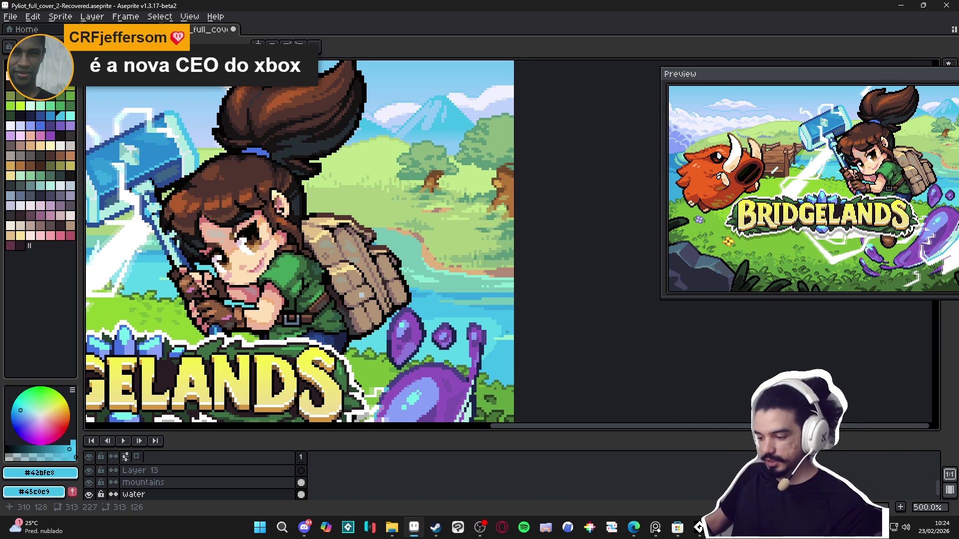
scroll(559, 336, "down", 3)
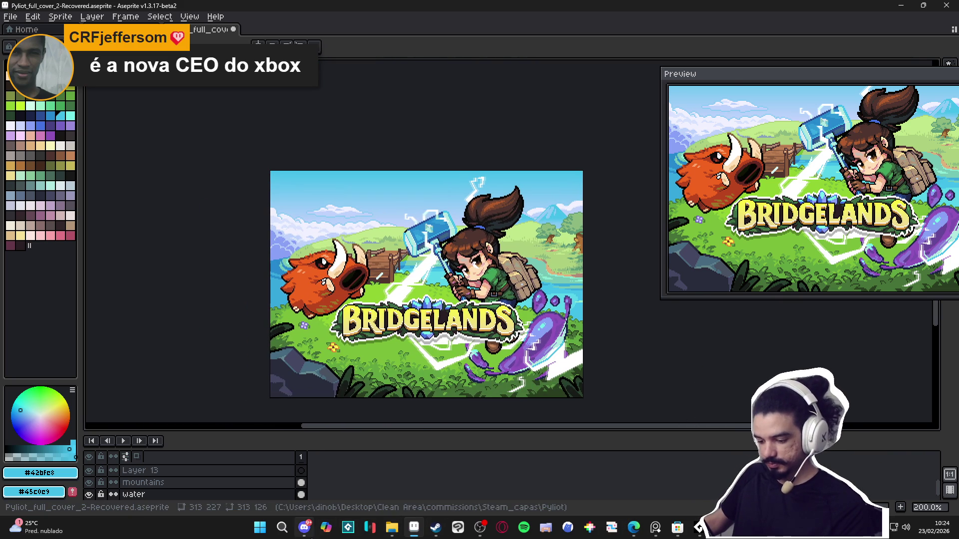
left_click(304, 528)
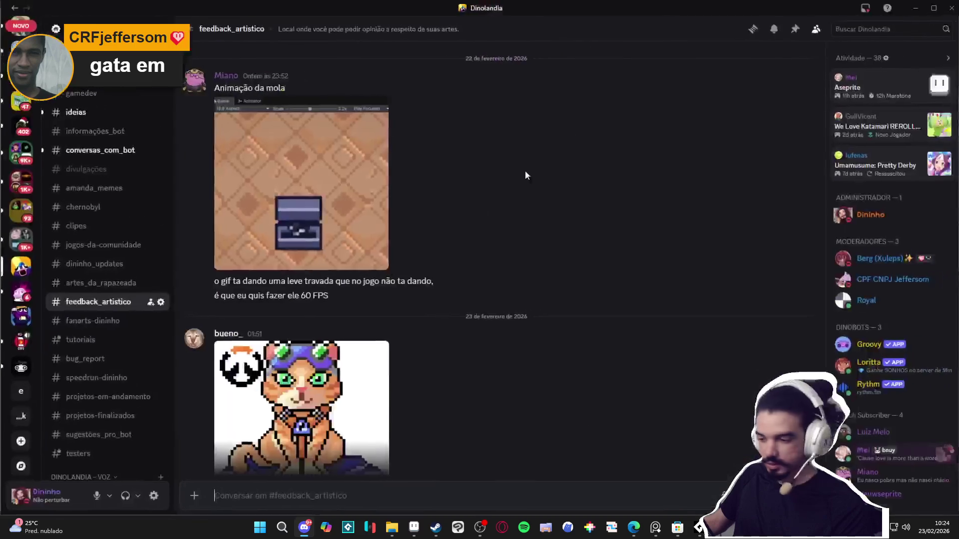
- Glance at the #artes_da_rapazeada channel, then minimize Discord to return to Aseprite
left_click(71, 284)
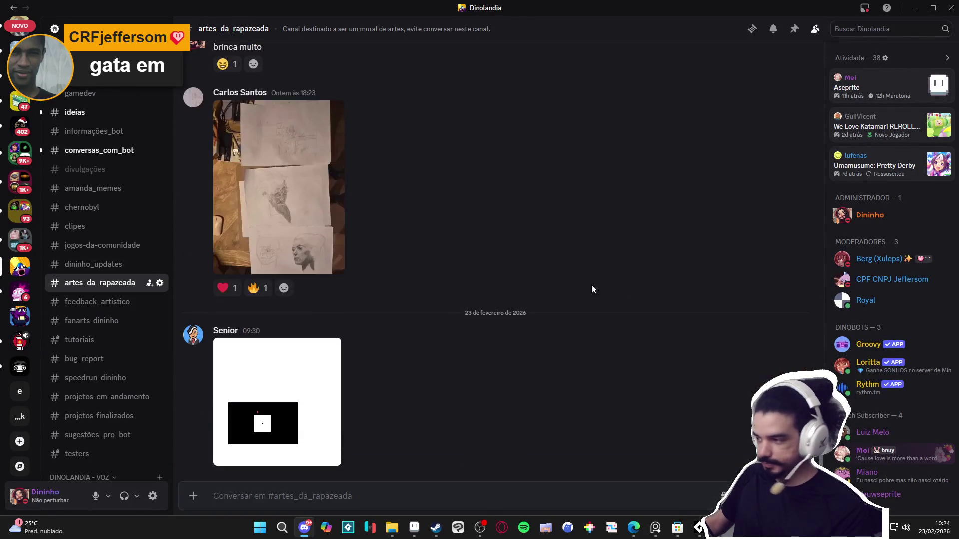
left_click(916, 8)
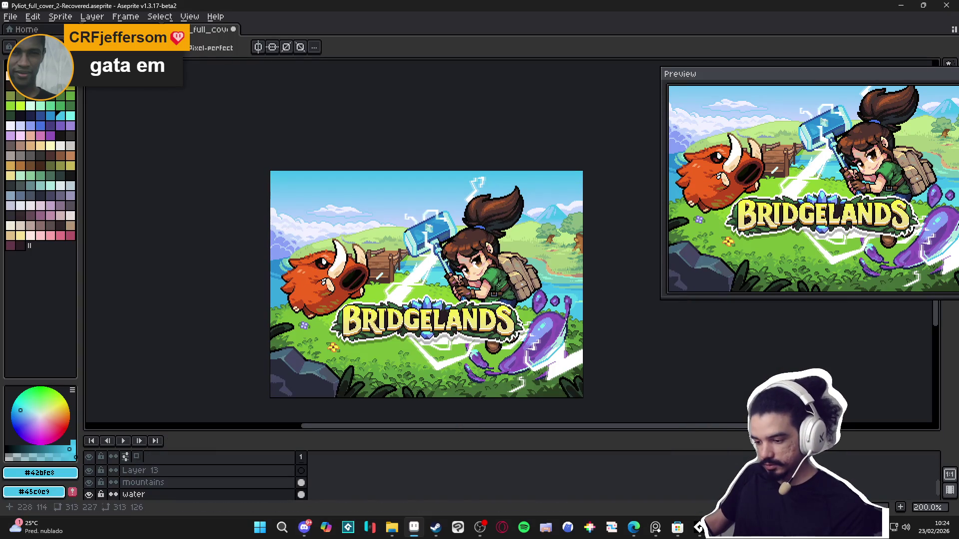
- Cover the light strip's end with water cyan, add a darker blue strip above the grass, and save
scroll(579, 300, "up", 3)
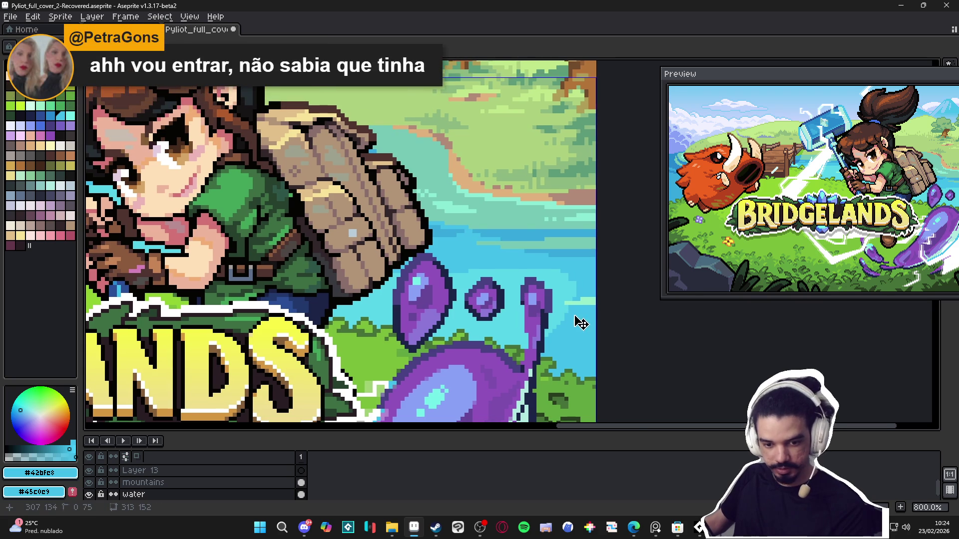
scroll(574, 314, "up", 1)
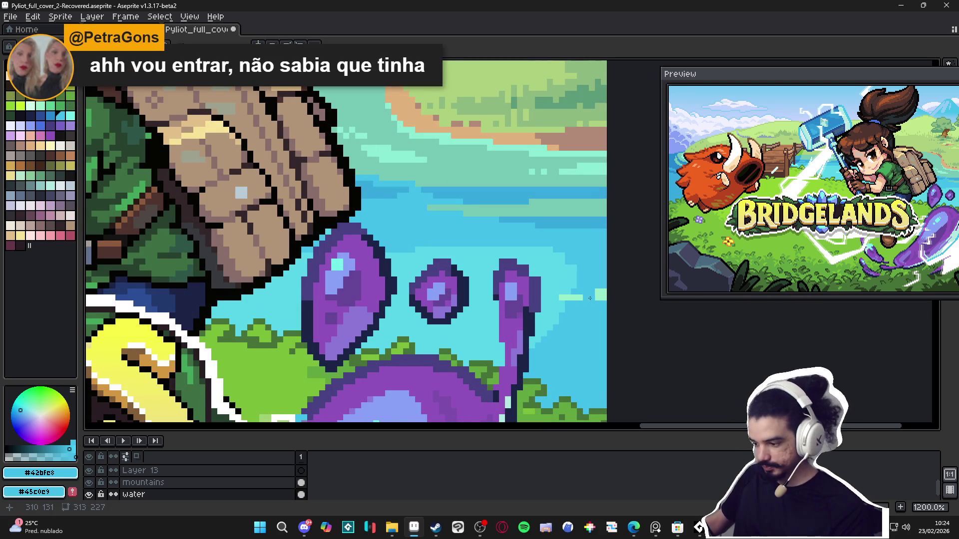
mouse_move(598, 294)
left_mouse_down()
mouse_move(560, 296)
mouse_move(551, 333)
left_mouse_up()
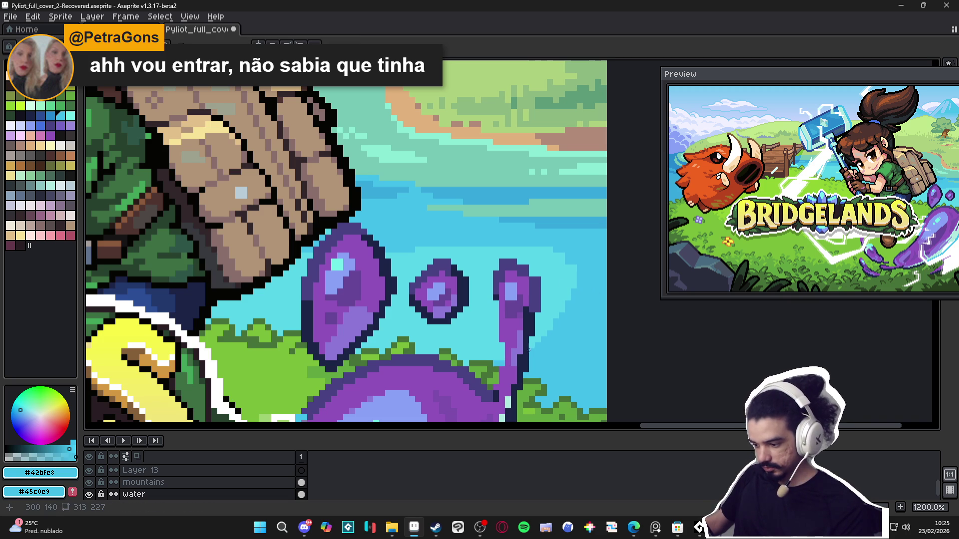
left_click_drag(508, 356, 464, 360)
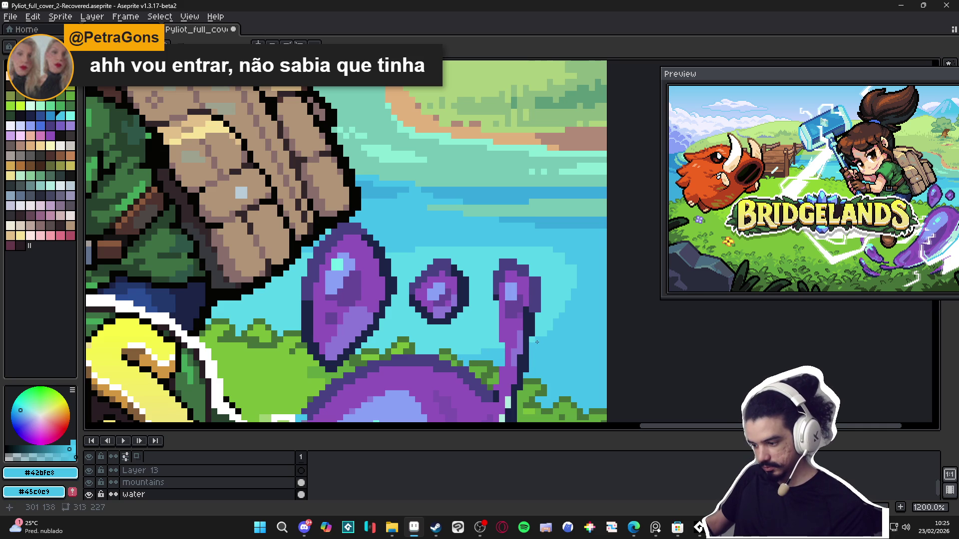
left_click(555, 311, "alt")
key("ctrl+s")
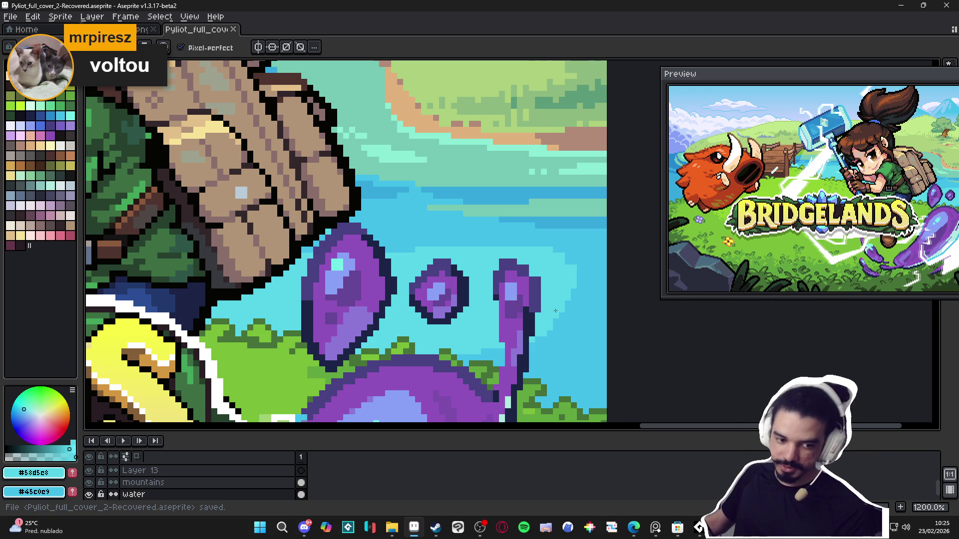
scroll(567, 311, "up", 1)
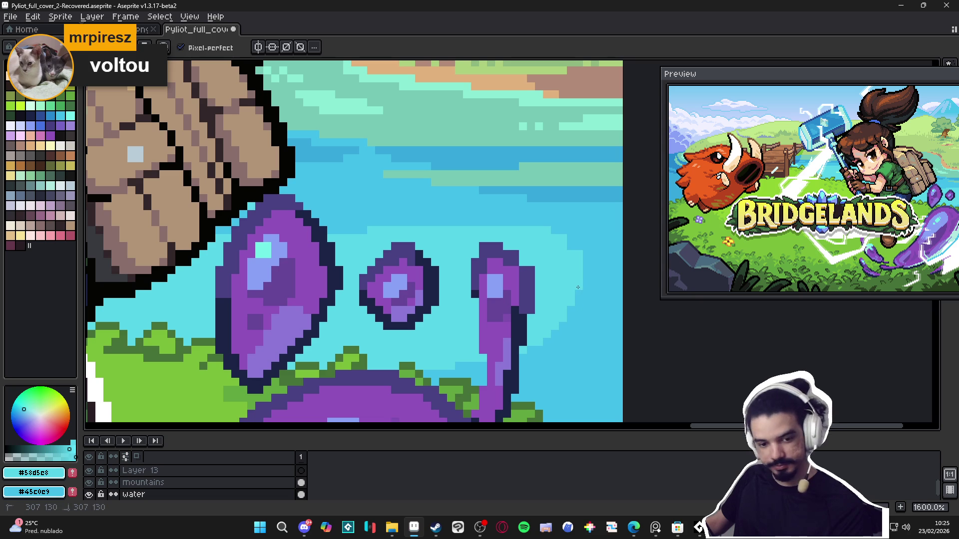
- Save the cover and eyedrop the #37a9dd water blue
scroll(580, 294, "down", 5)
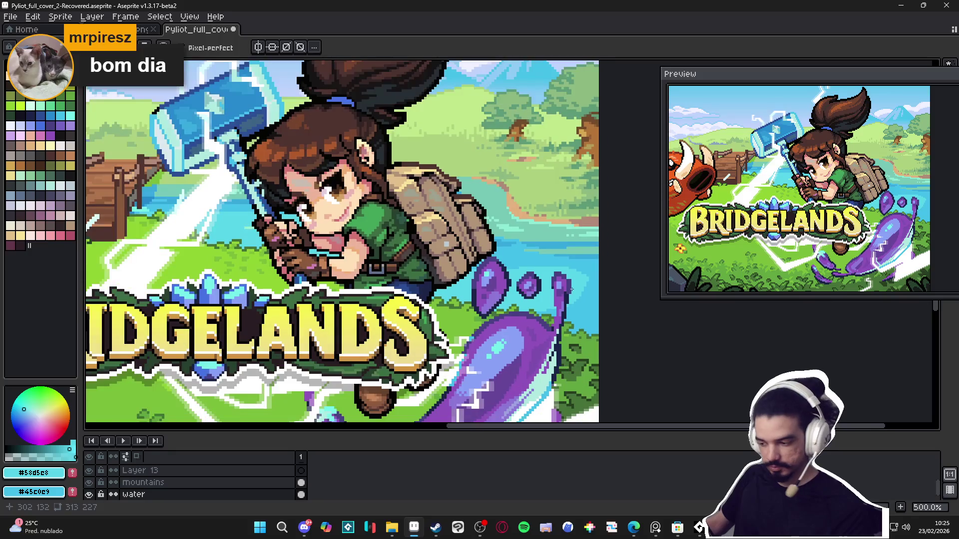
scroll(580, 298, "down", 1)
scroll(572, 294, "up", 2)
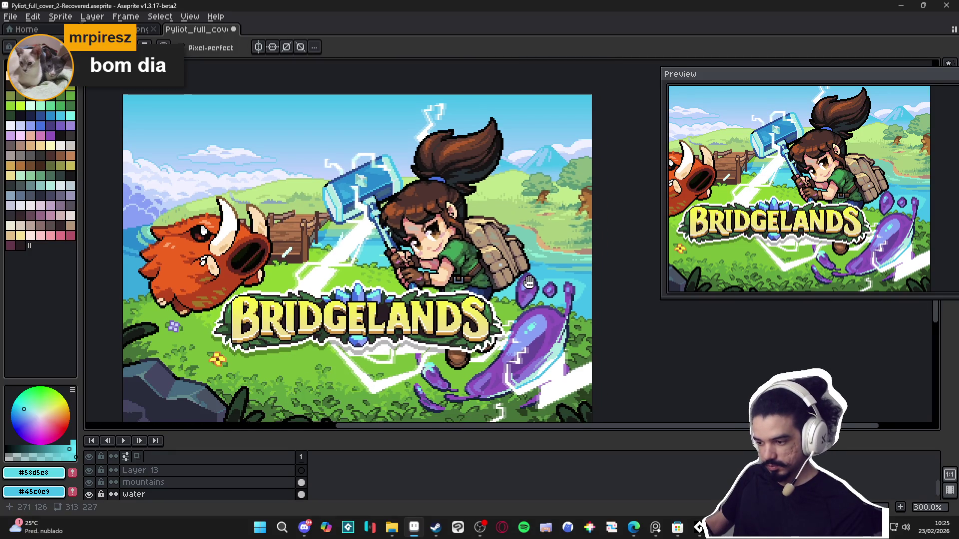
key("ctrl+s")
scroll(588, 287, "up", 1)
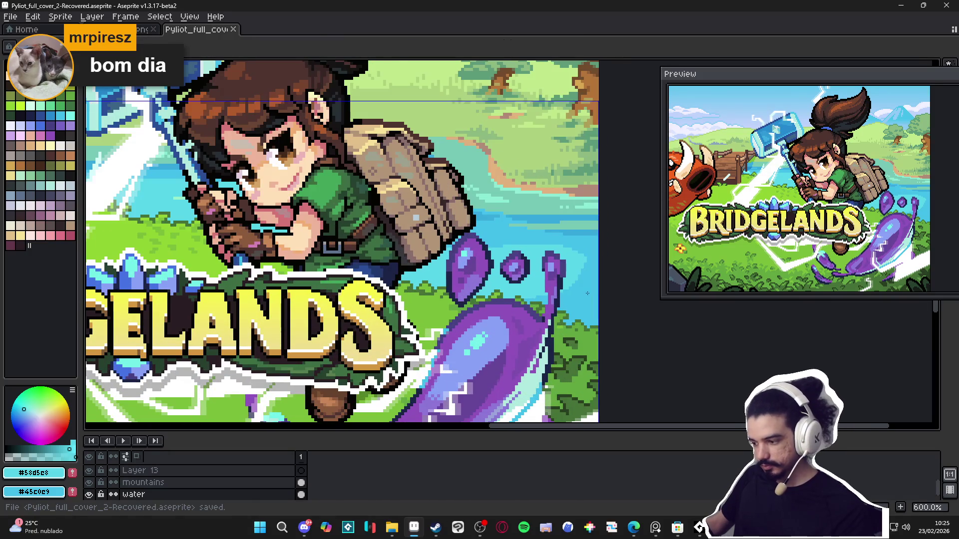
left_click(588, 299, "alt")
- Repaint the light pixels under the sky band near the slime with #37a9dd
scroll(600, 224, "up", 1)
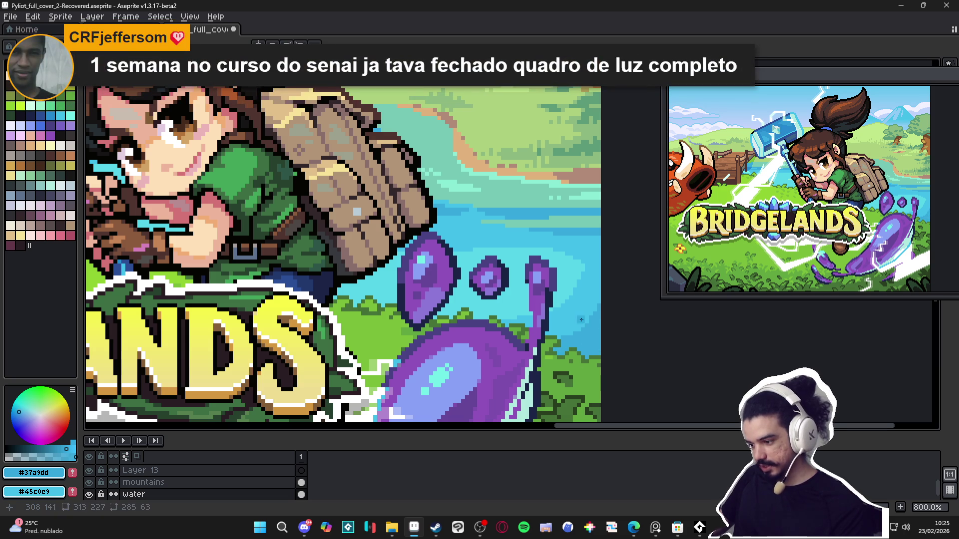
scroll(593, 320, "up", 5)
scroll(594, 323, "down", 4)
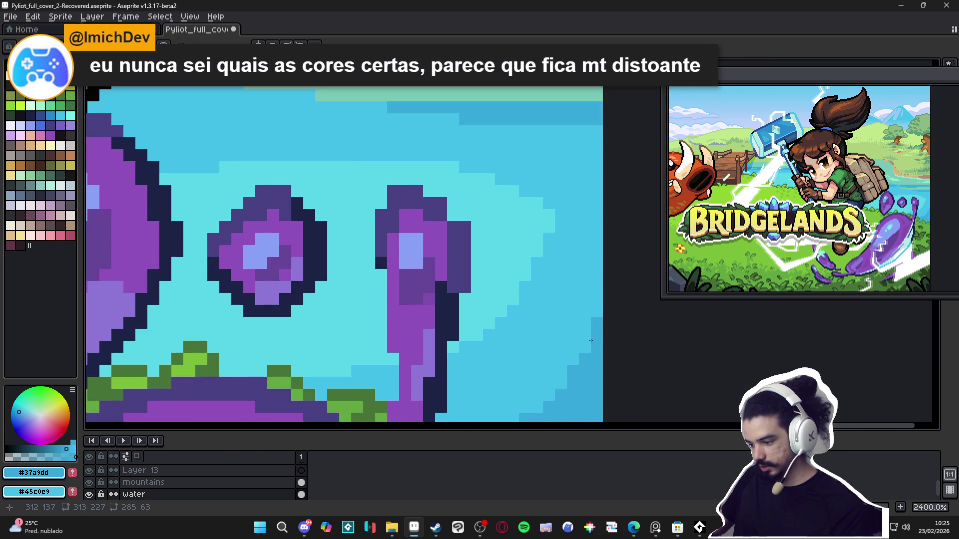
left_click_drag(552, 365, 568, 346)
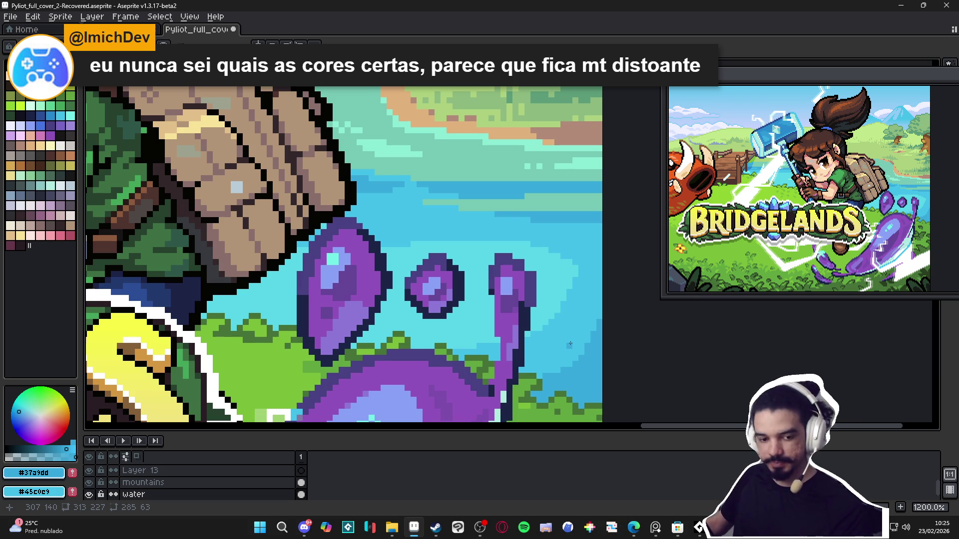
scroll(576, 340, "up", 1)
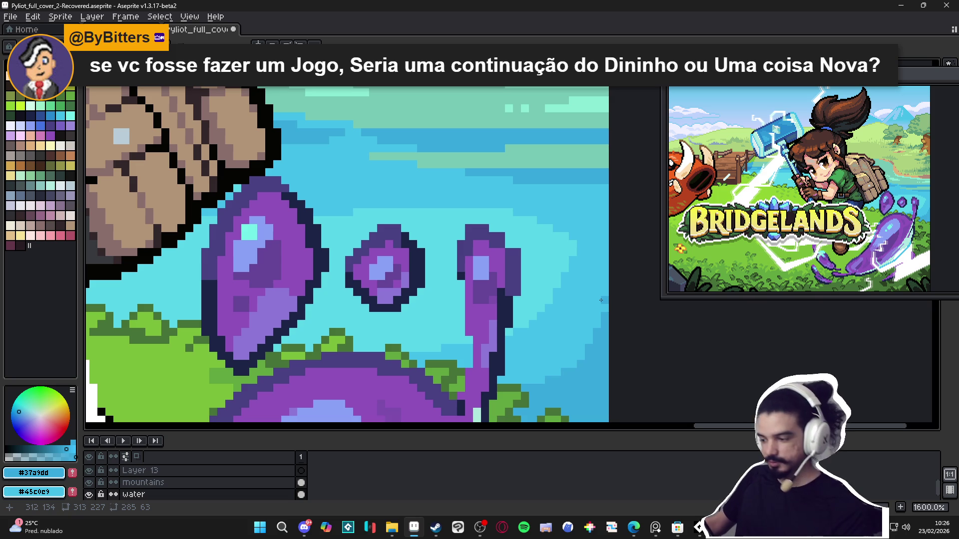
scroll(572, 214, "up", 2)
left_click(604, 186)
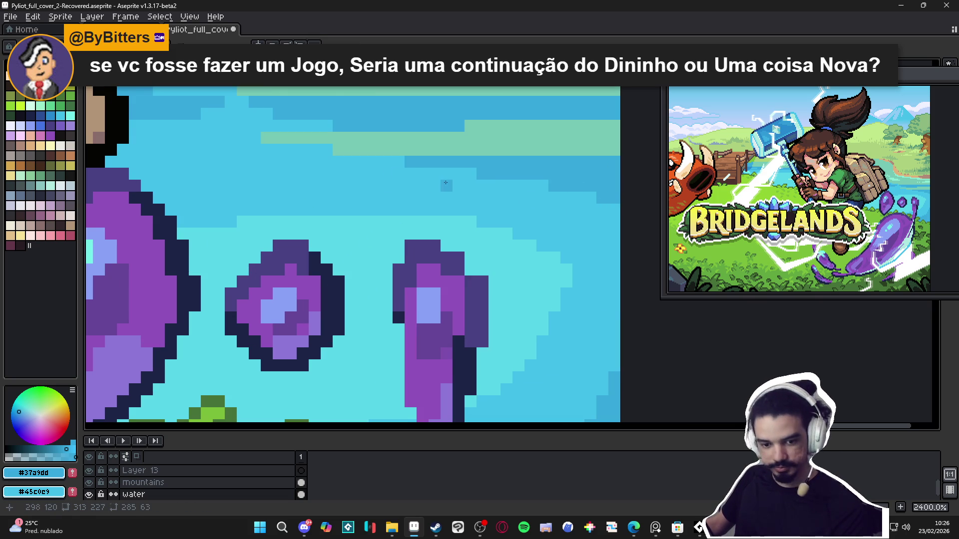
scroll(446, 183, "down", 4)
scroll(525, 256, "up", 4)
- Sample the water blues #42bfe8, #37a9dd and light cyan #58d5e8 for comparison
left_click(525, 255, "alt")
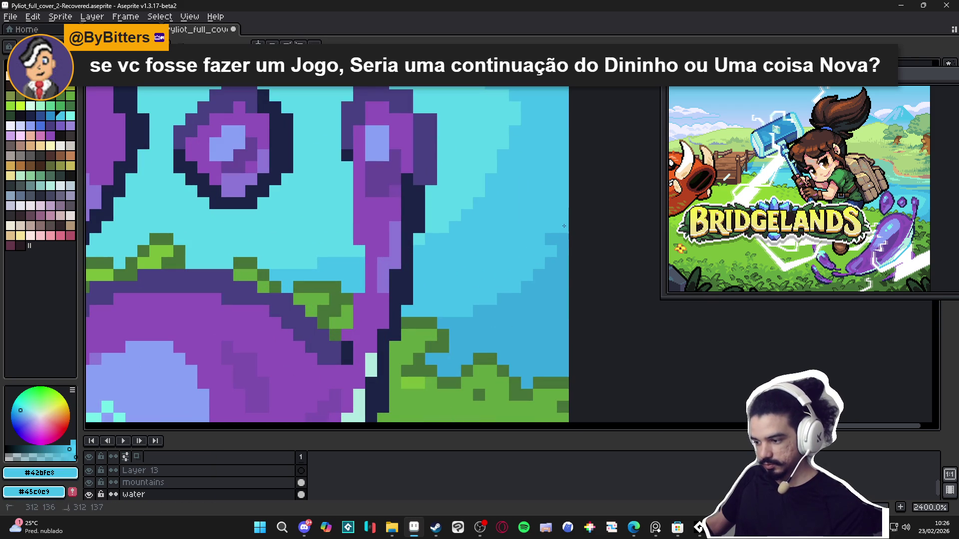
scroll(562, 270, "down", 2)
left_click(562, 270, "alt")
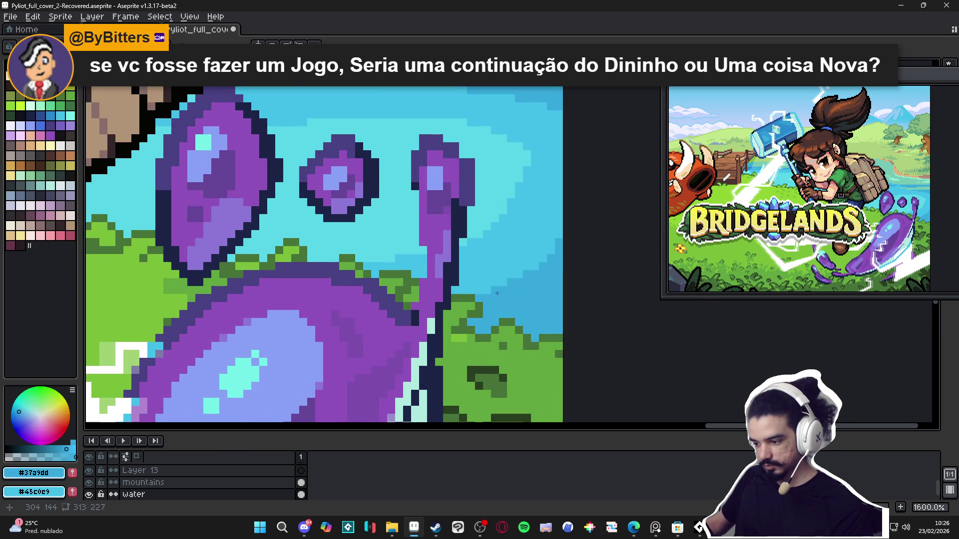
scroll(490, 293, "down", 4)
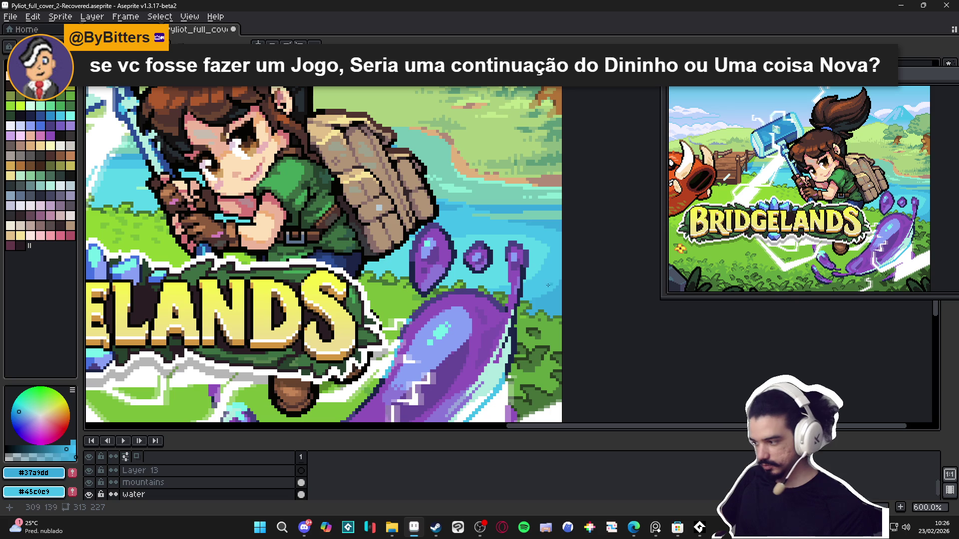
scroll(580, 292, "up", 1)
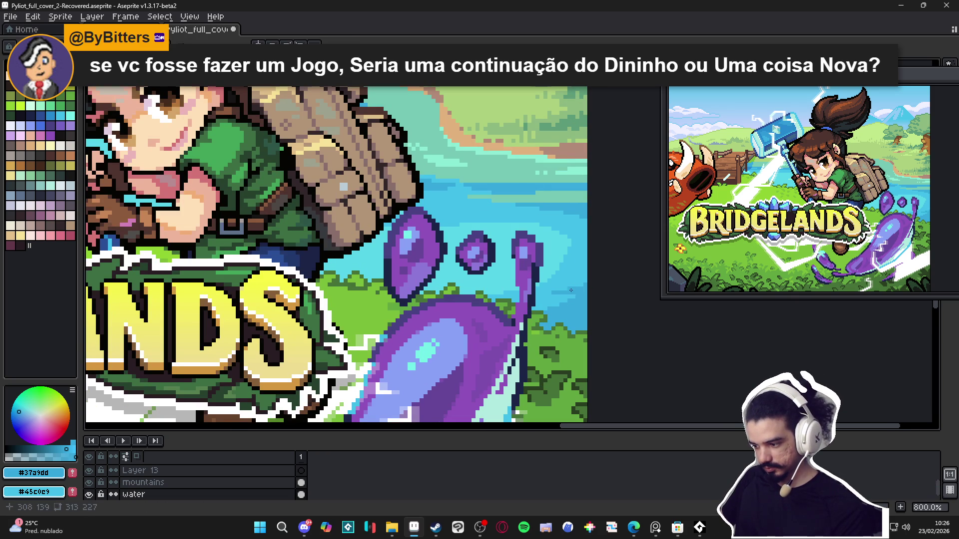
left_click(561, 268, "alt")
- Eyedrop #42bfe8 from the water, then switch over to Microsoft Edge
left_click(564, 264, "alt")
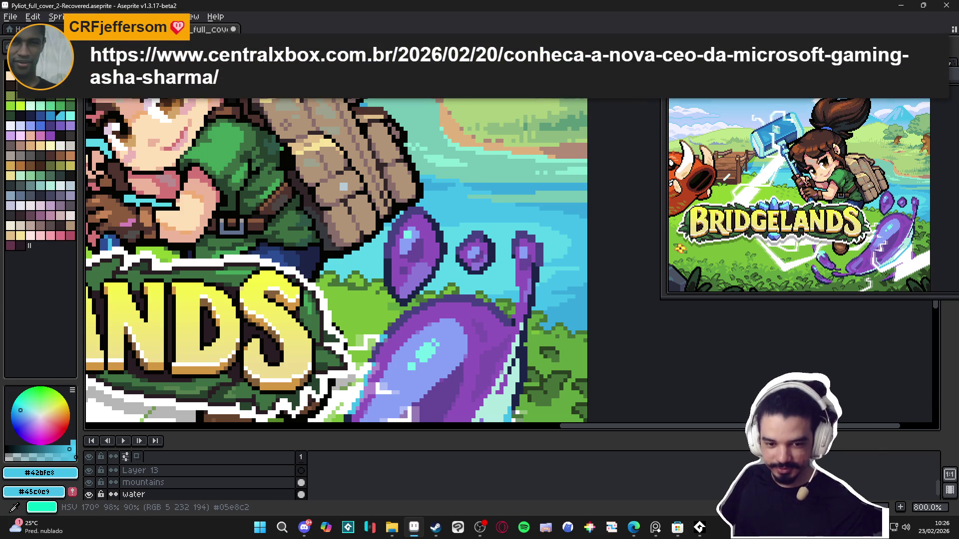
key("alt+Tab")
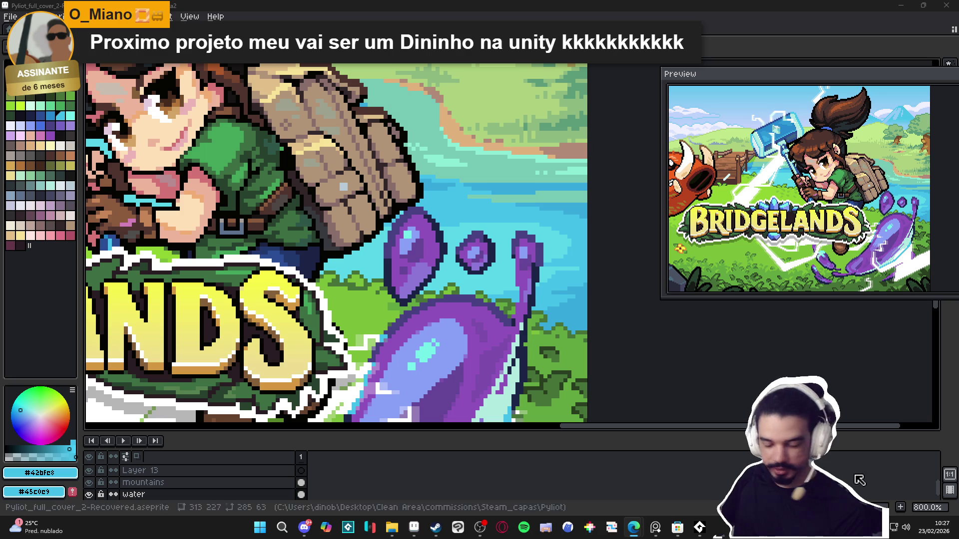
- Launch GameMaker from its card in the Steam library
left_click(436, 528)
left_click(102, 22)
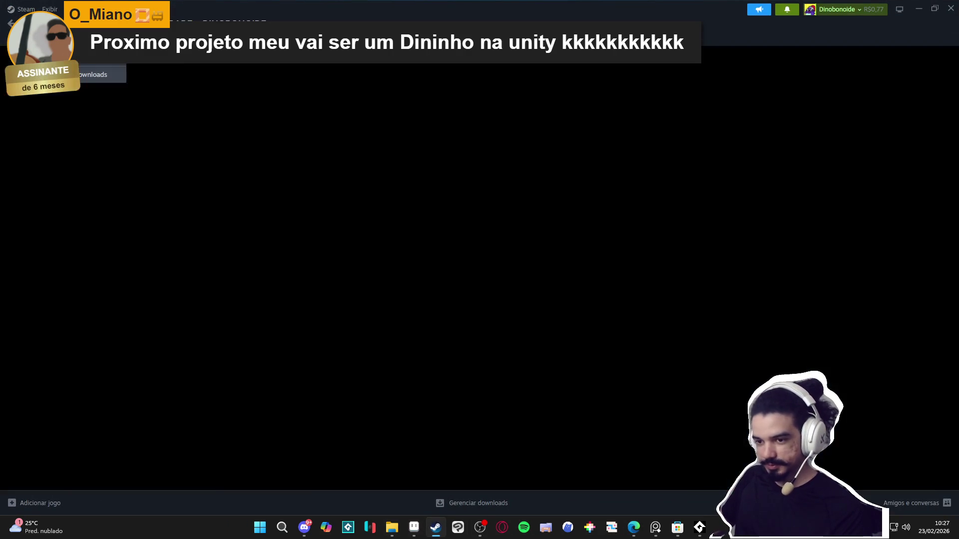
scroll(303, 316, "down", 3)
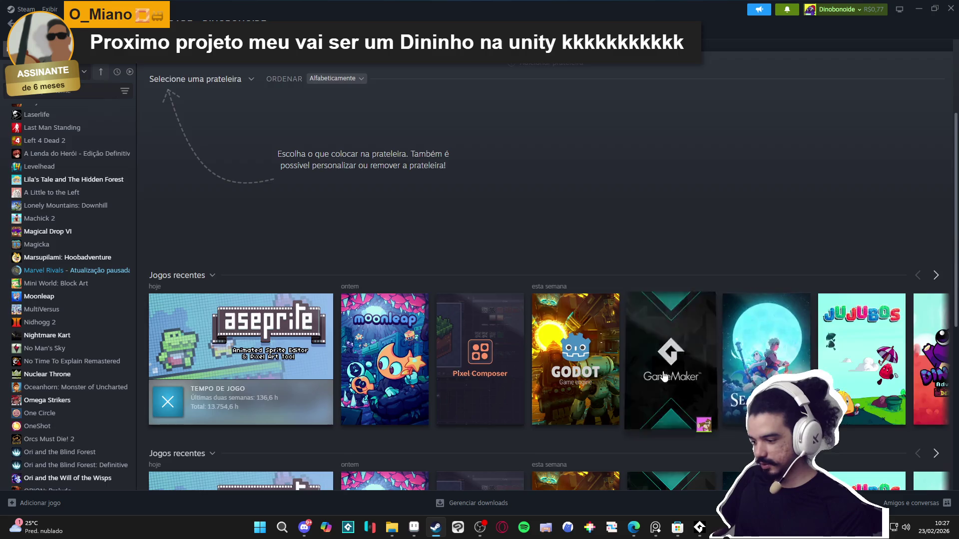
double_click(671, 354)
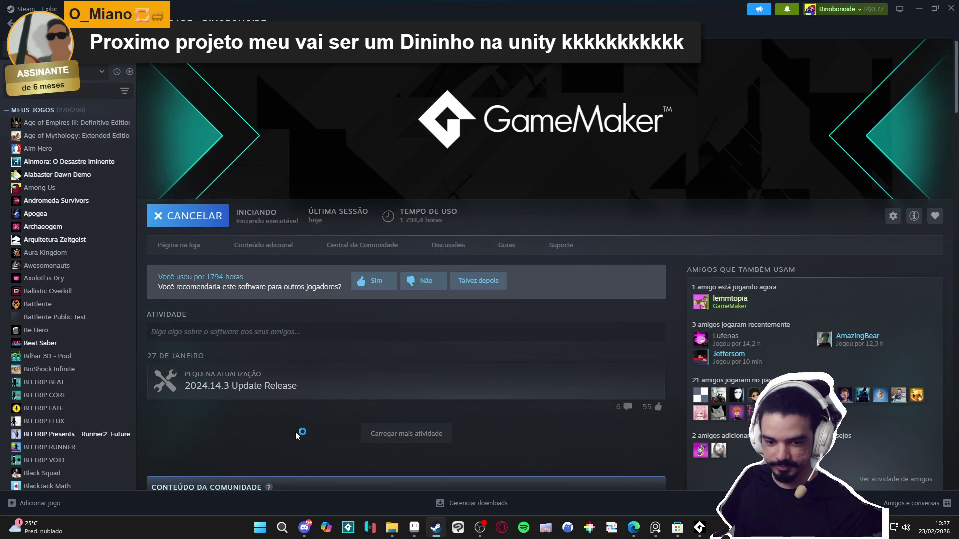
left_click(304, 527)
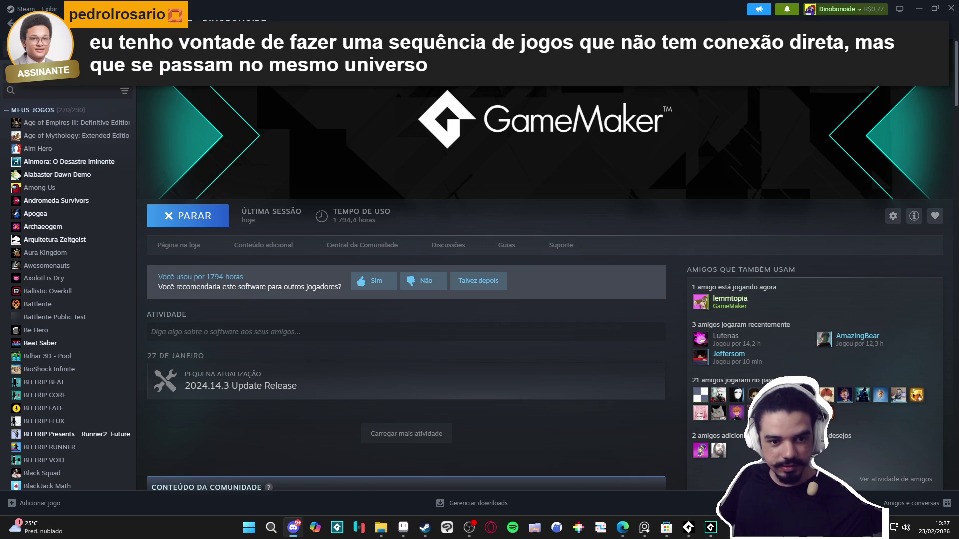
- Zoom the Bridgelands cover out to 200%, then bring up GameMaker's Start Page
key("alt+Tab")
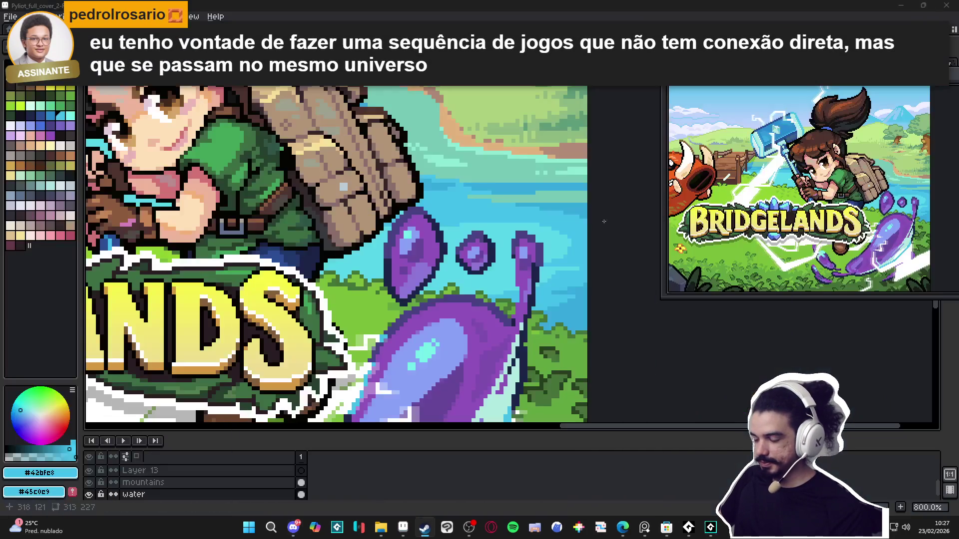
scroll(468, 284, "down", 5)
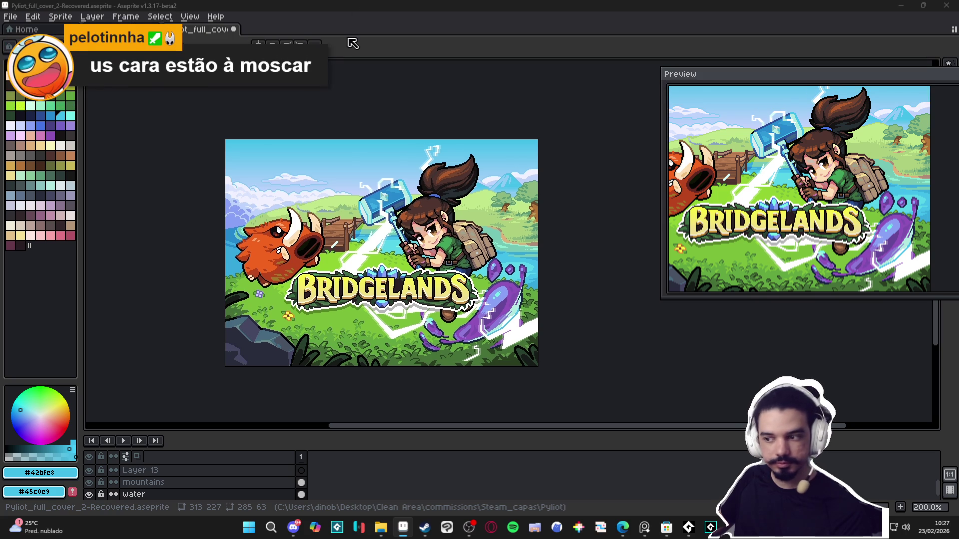
left_click(710, 528)
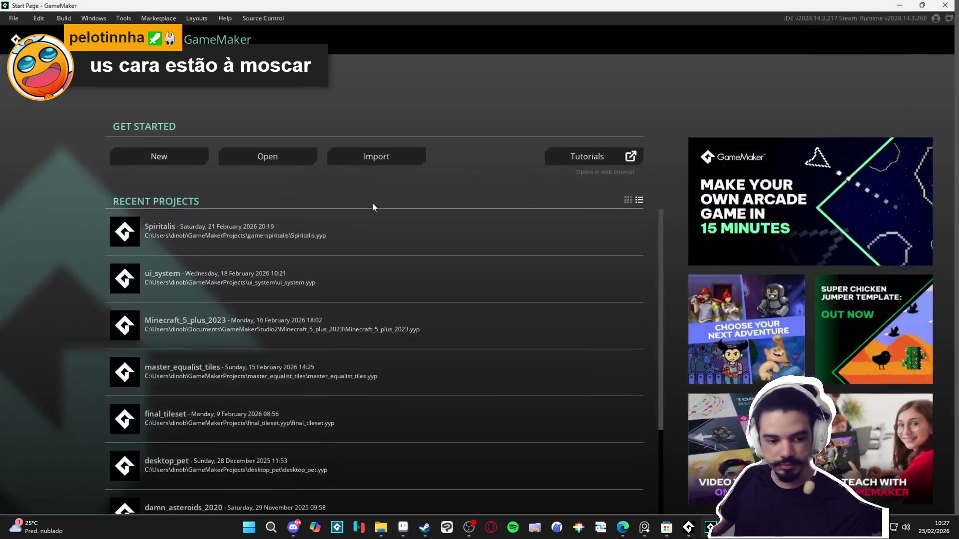
- Open and run the Spiritalis project, then have Yara check her abilities and Defend
left_click(269, 237)
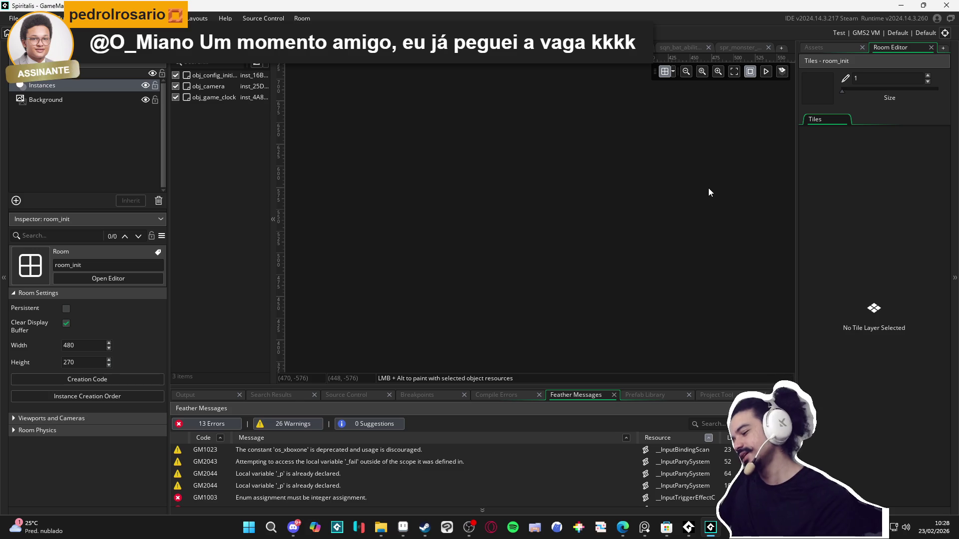
key("F5")
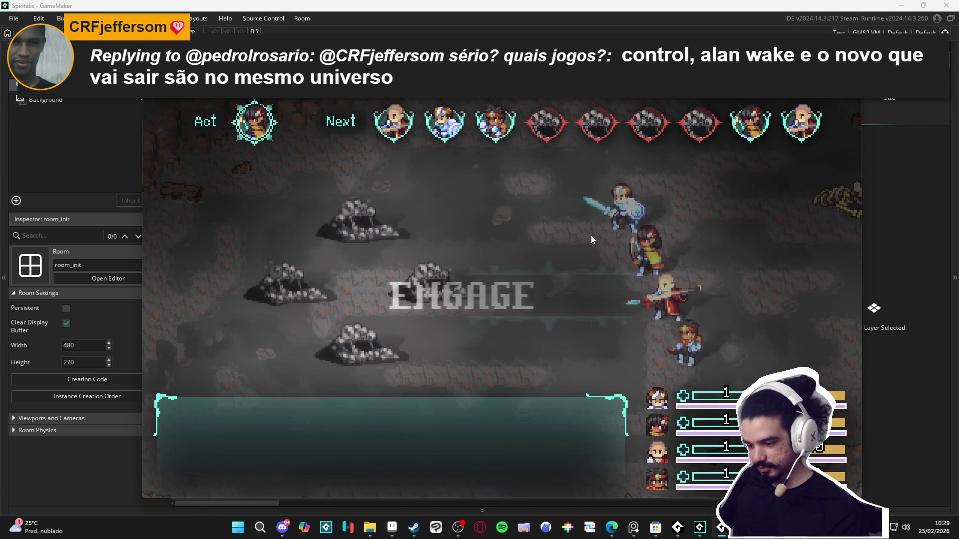
key("Down")
key("Return")
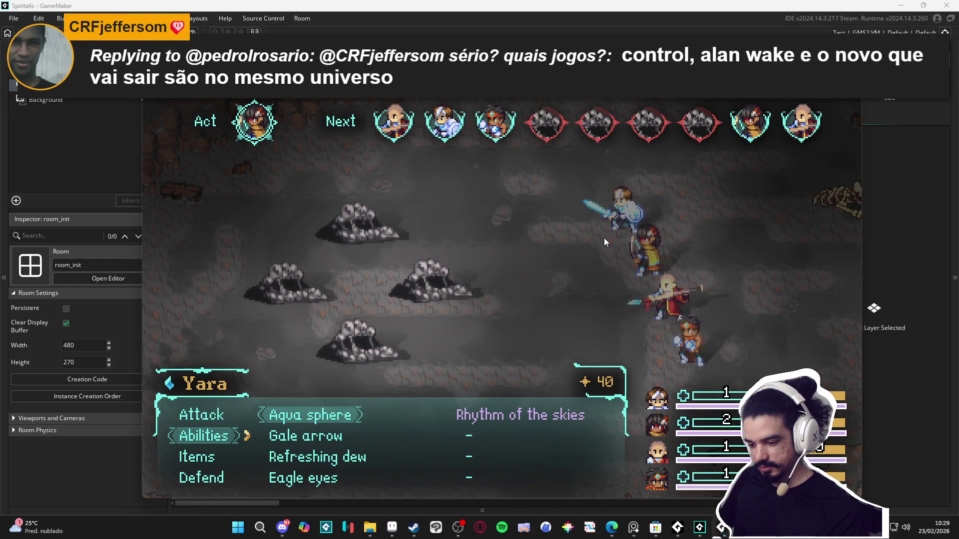
key("Escape")
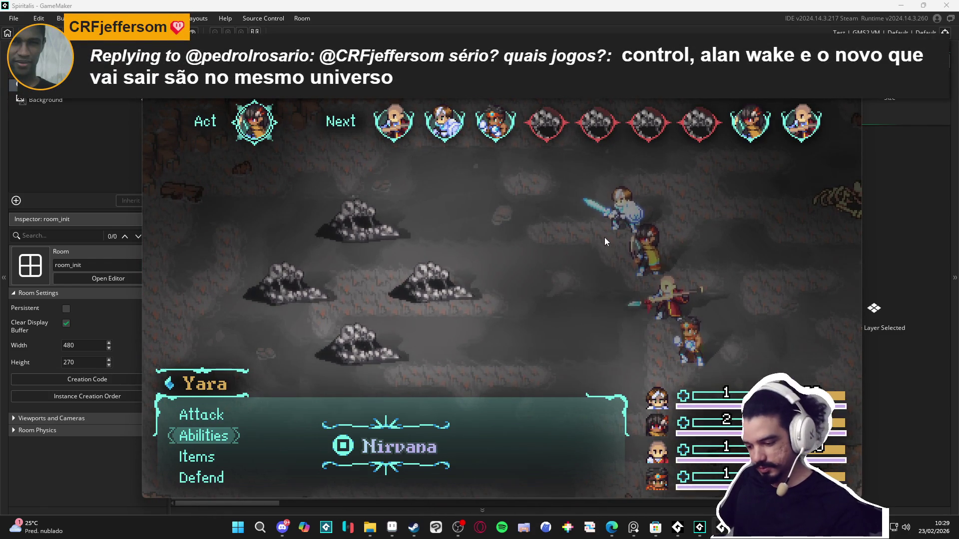
key("Down")
key("Down")
key("Return")
- Have Zhe Wu Defend, Bob cast Cryoslash, and Themba attack the enemy
key("Down")
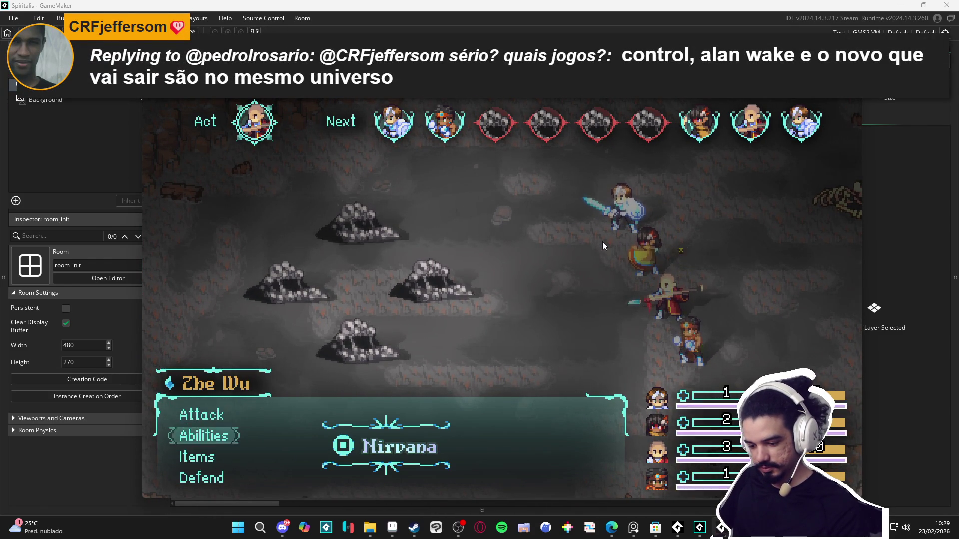
key("Down")
key("Down")
key("Return")
key("Down")
key("Return")
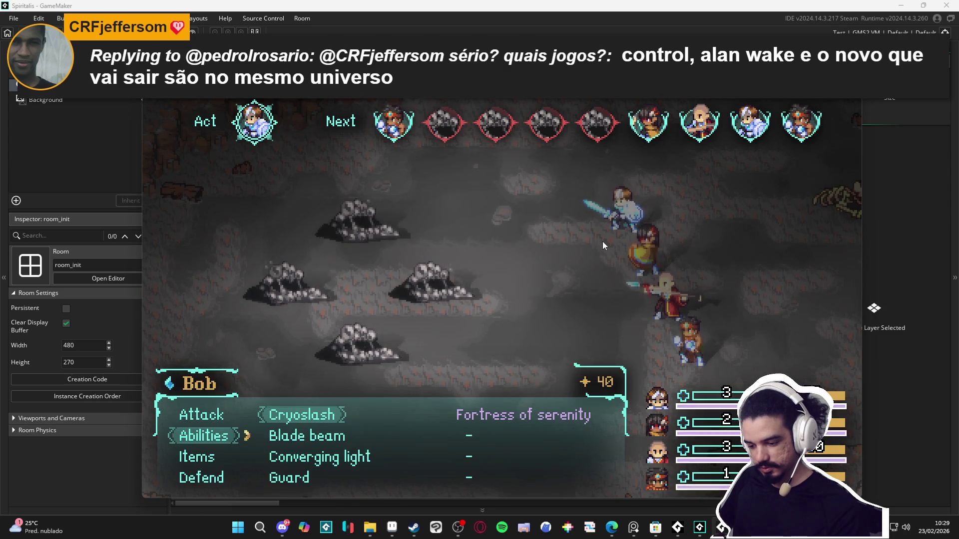
key("Return")
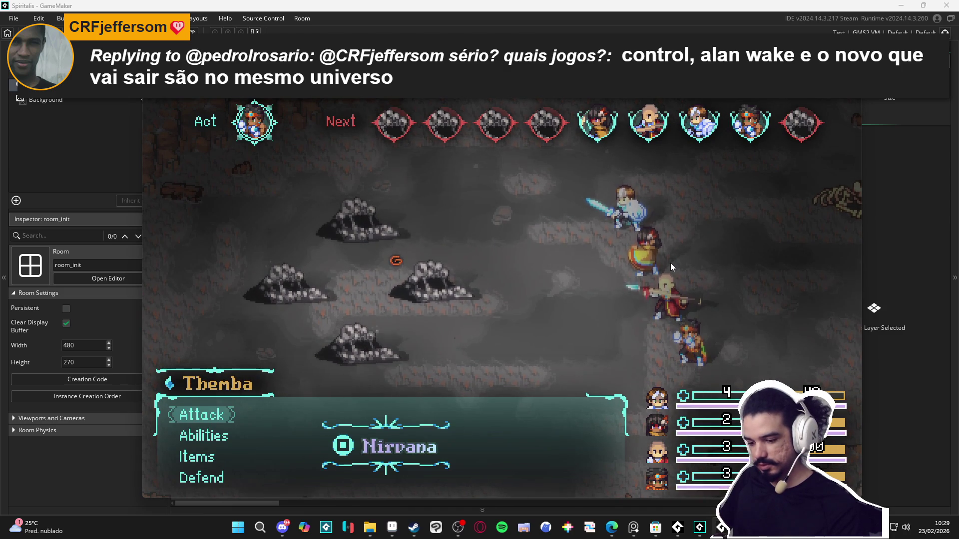
key("Return")
key("Return")
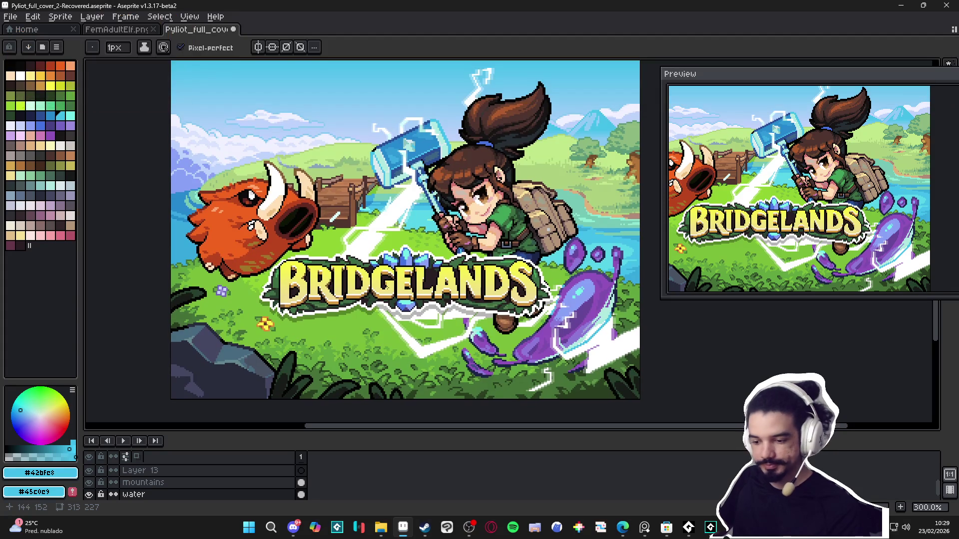
- Save the Bridgelands cover with Ctrl+S and snip a screenshot of the whole cover
key("ctrl+s")
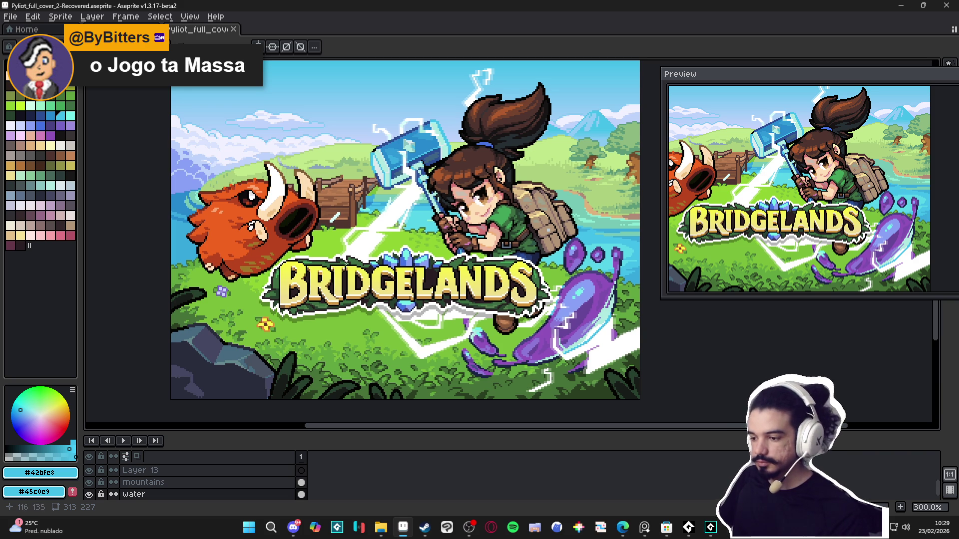
mouse_move(331, 304)
left_mouse_down()
mouse_move(324, 319)
mouse_move(316, 313)
mouse_move(330, 305)
mouse_move(318, 303)
left_mouse_up()
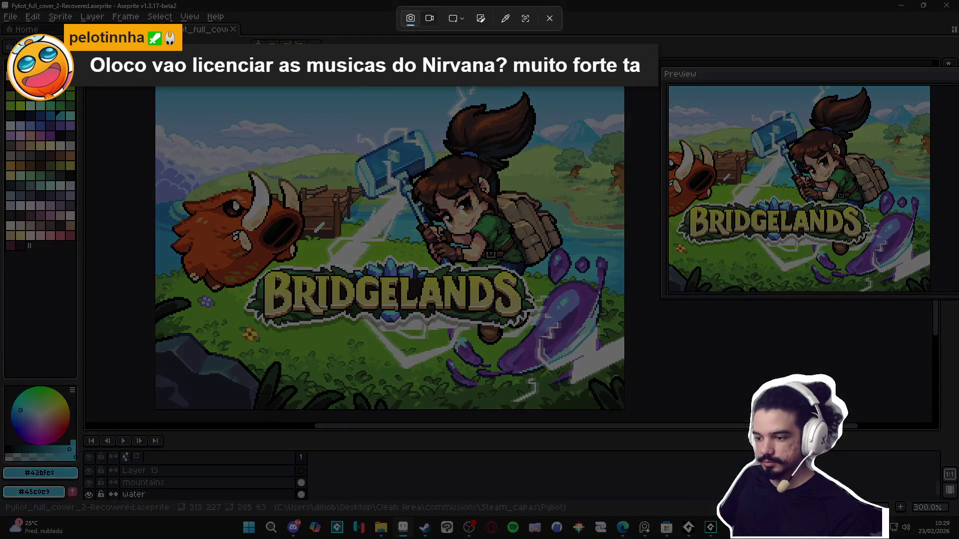
left_click_drag(125, 74, 635, 416)
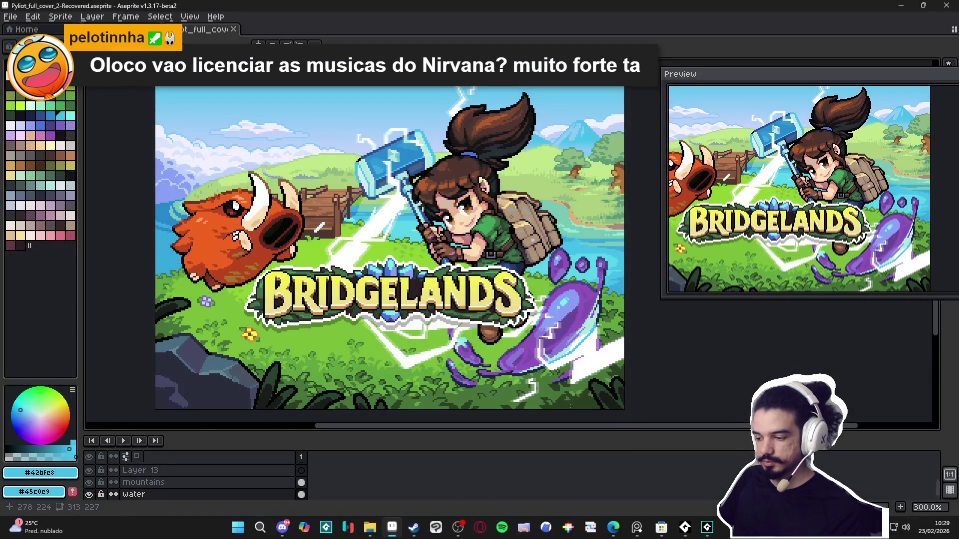
left_click(295, 527)
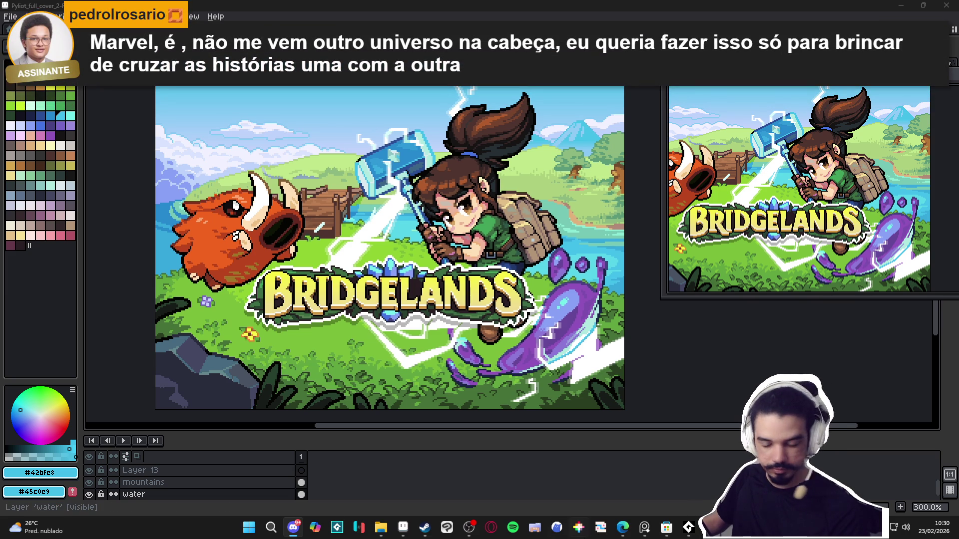
- Open the older Pyliot_full_coverr cover from the Pyliot folder in a side-by-side split pane
left_click(381, 530)
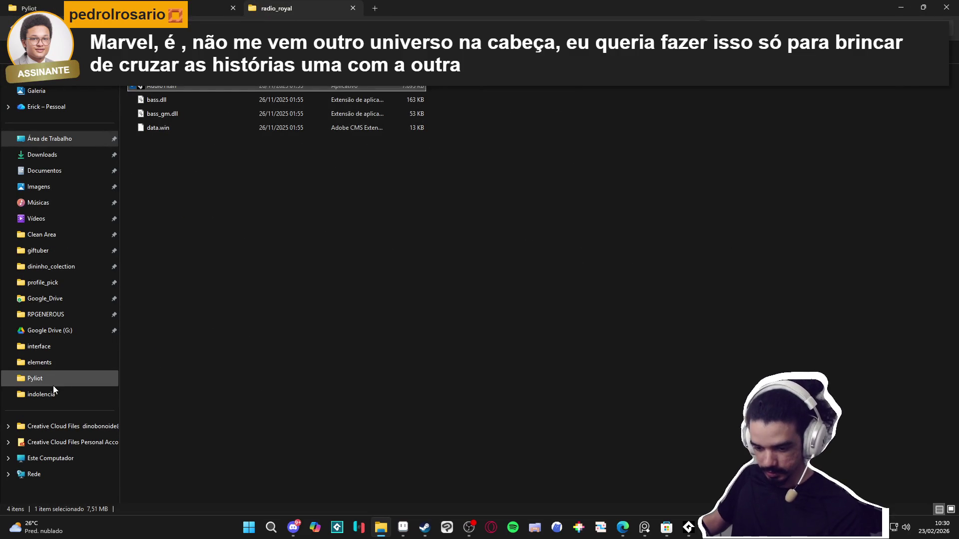
left_click(35, 378)
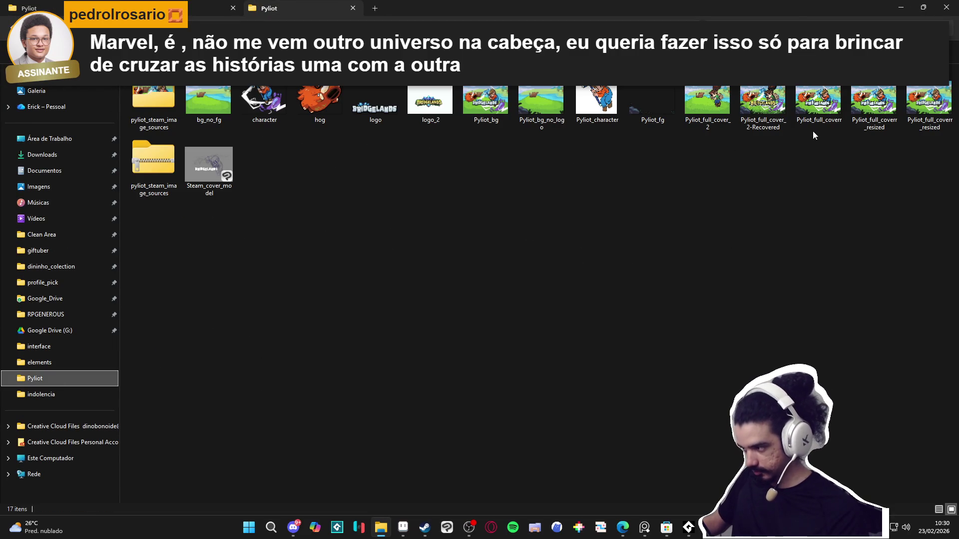
left_click(900, 7)
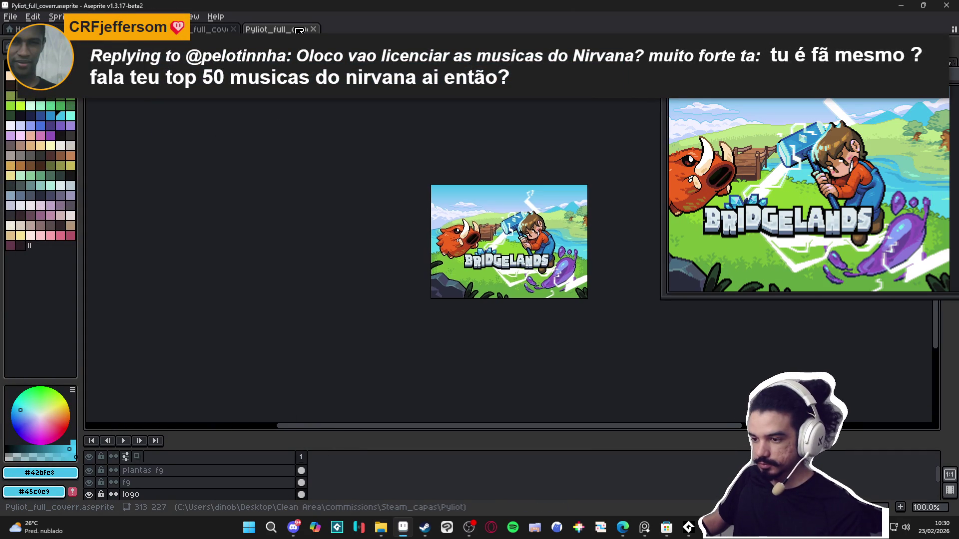
left_click_drag(270, 29, 90, 204)
scroll(210, 225, "up", 2)
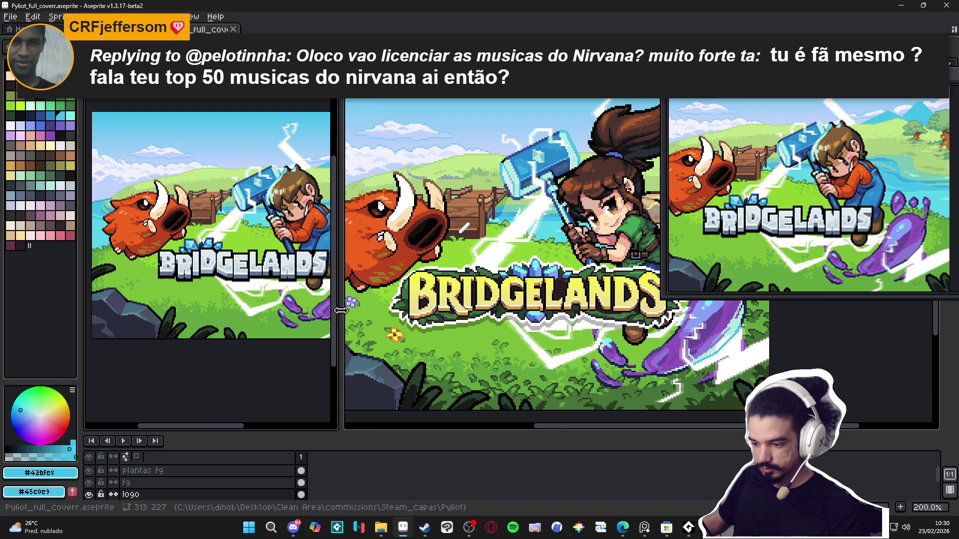
left_click_drag(341, 311, 504, 311)
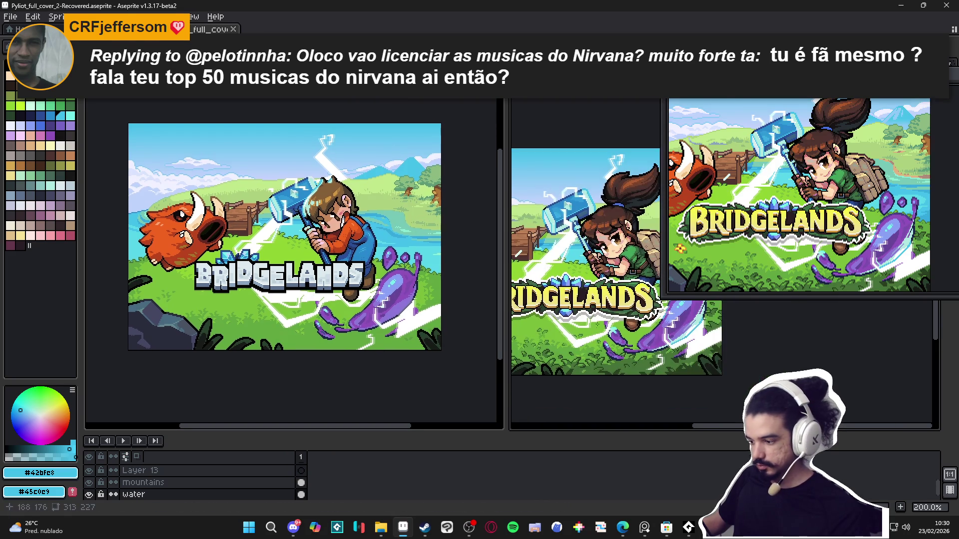
left_click_drag(506, 300, 469, 299)
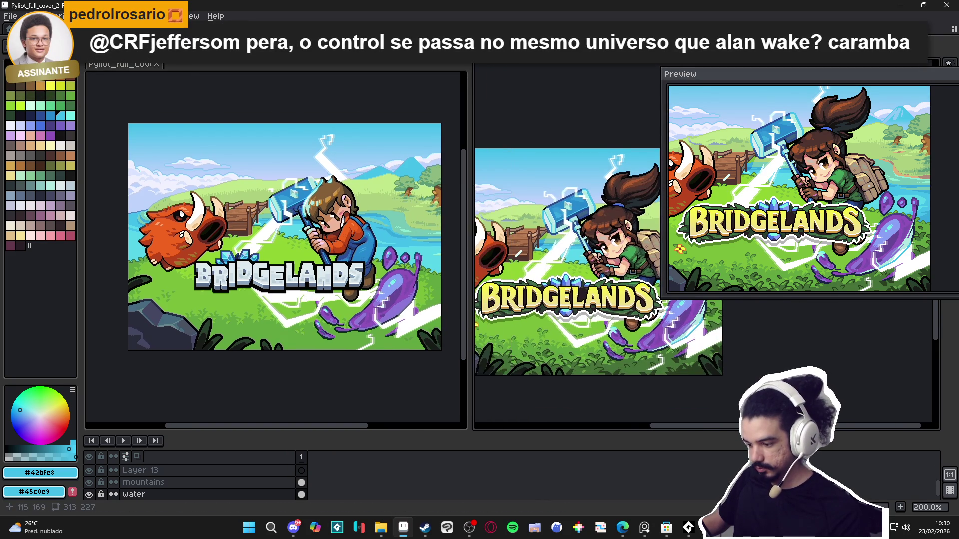
- Close the new cover's Preview and line the new cover up with the old one
mouse_move(834, 76)
left_mouse_down()
mouse_move(661, 202)
mouse_move(601, 199)
left_mouse_up()
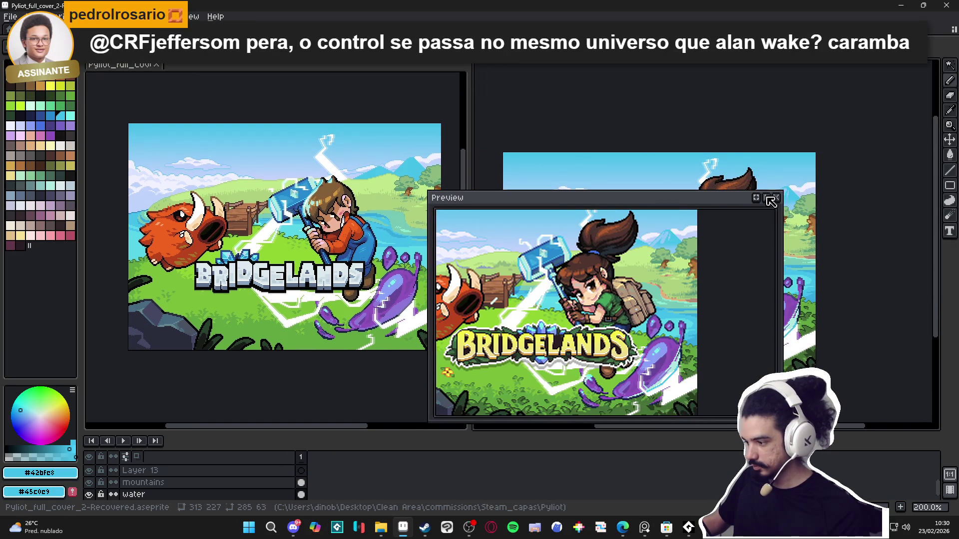
left_click(771, 201)
mouse_move(700, 249)
left_mouse_down()
mouse_move(697, 215)
mouse_move(688, 220)
left_mouse_up()
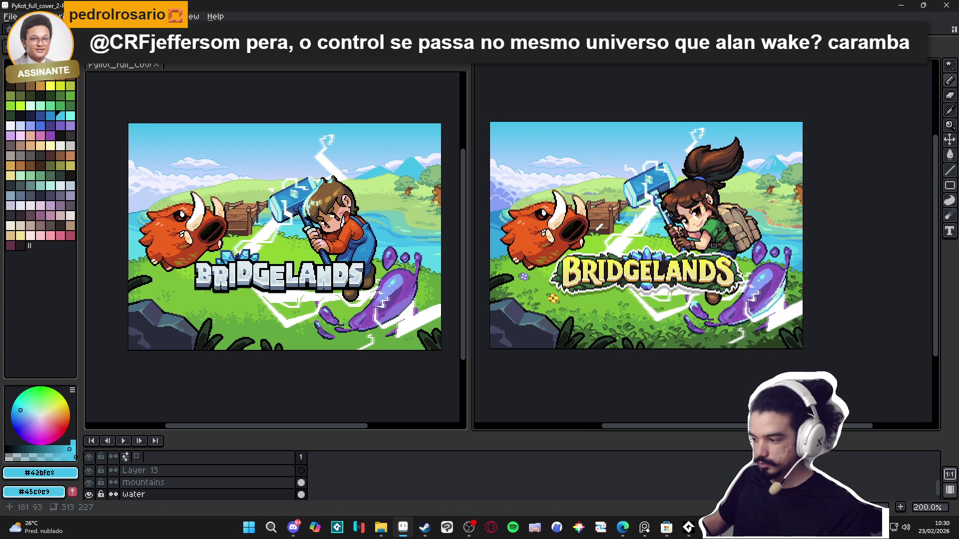
left_click_drag(671, 215, 675, 218)
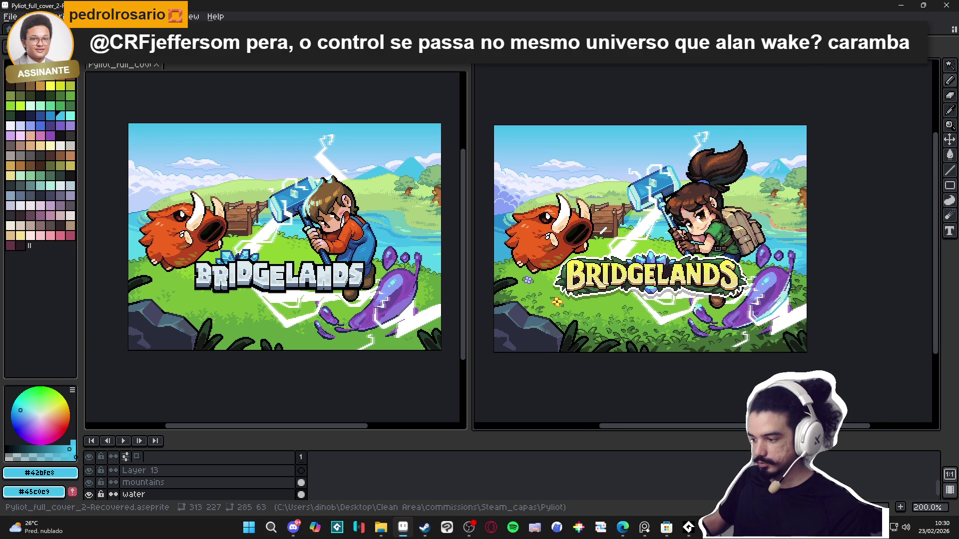
- Screenshot both covers side by side, then close the older cover document
key("super+shift+s")
mouse_move(96, 83)
left_mouse_down()
mouse_move(736, 358)
mouse_move(857, 373)
left_mouse_up()
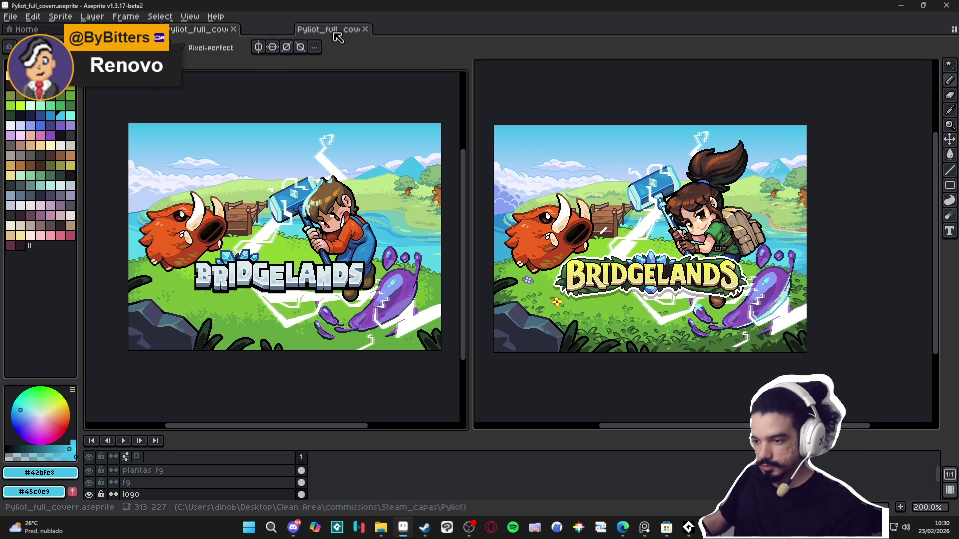
left_click(365, 29)
key("plus")
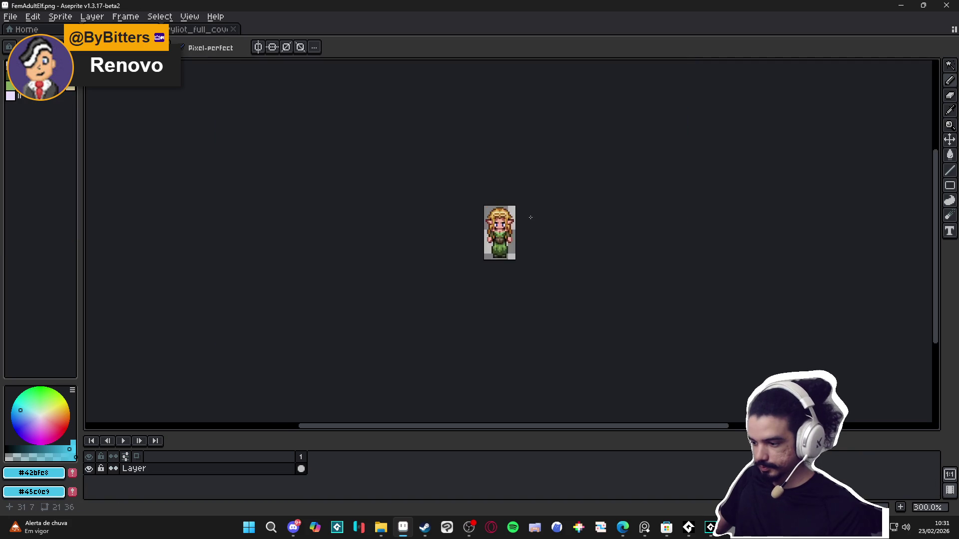
- Return to the Pyliot_full_cover tab in Aseprite and save it with Ctrl+S
left_click(901, 6)
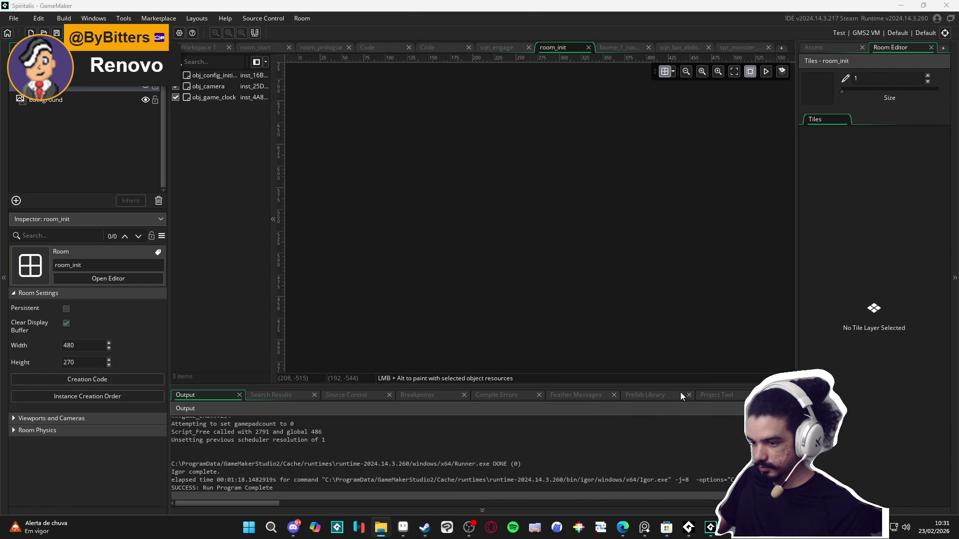
left_click(403, 528)
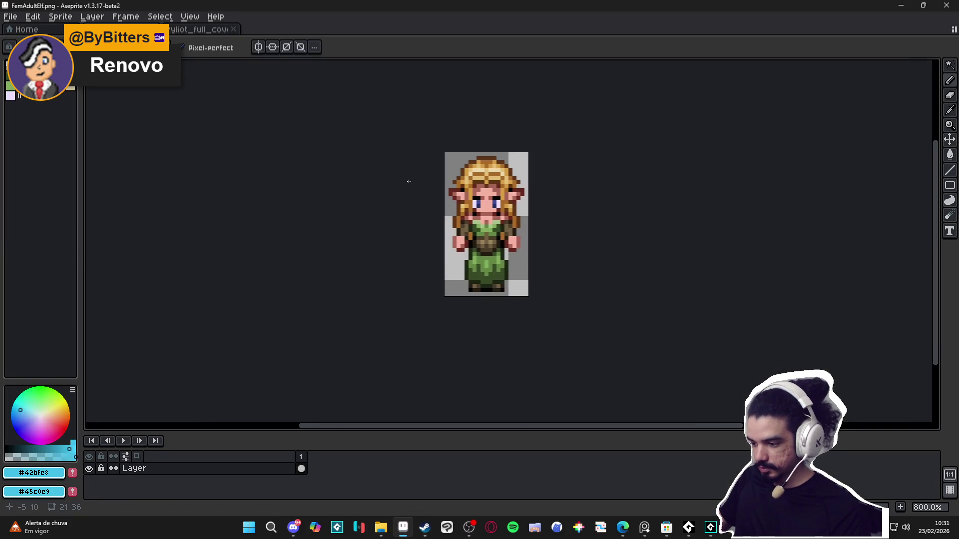
left_click(202, 31)
key("ctrl+s")
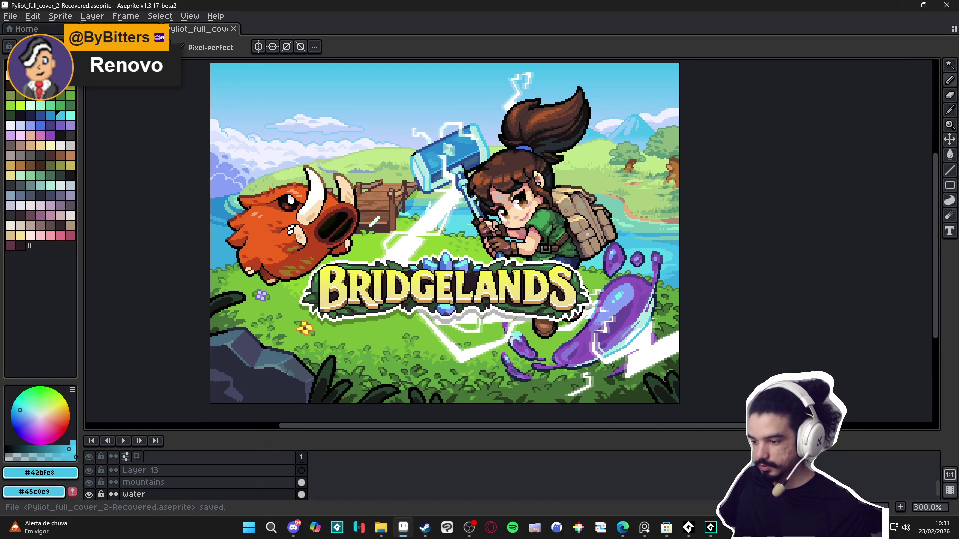
- Flip between the elf sprite and Bridgelands tabs, then bring File Explorer's Pyliot folder forward
left_click(293, 529)
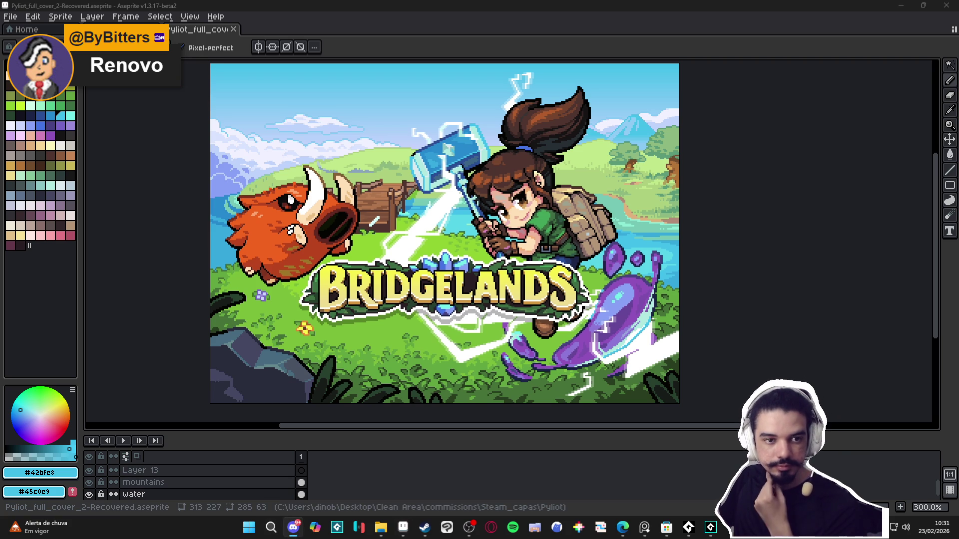
key("alt+Tab")
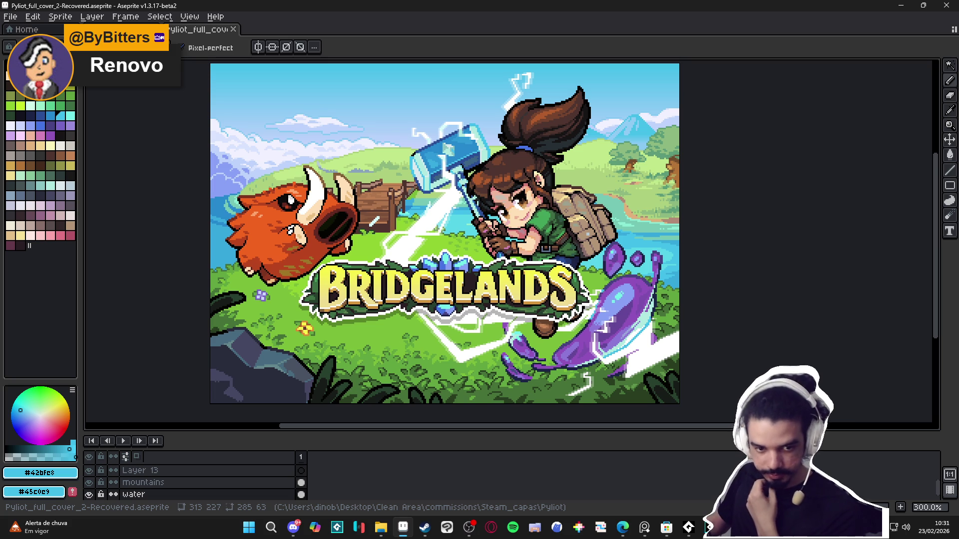
left_click(125, 29)
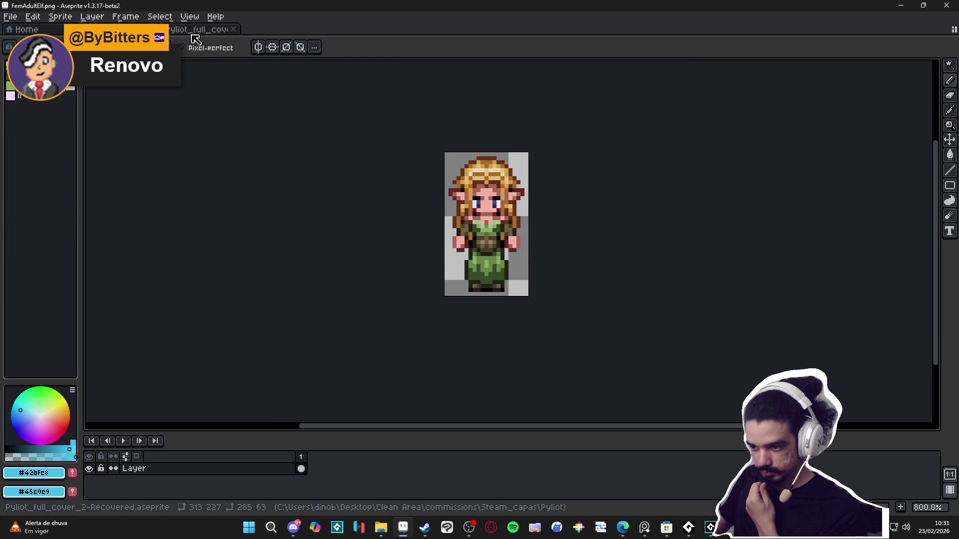
left_click(193, 33)
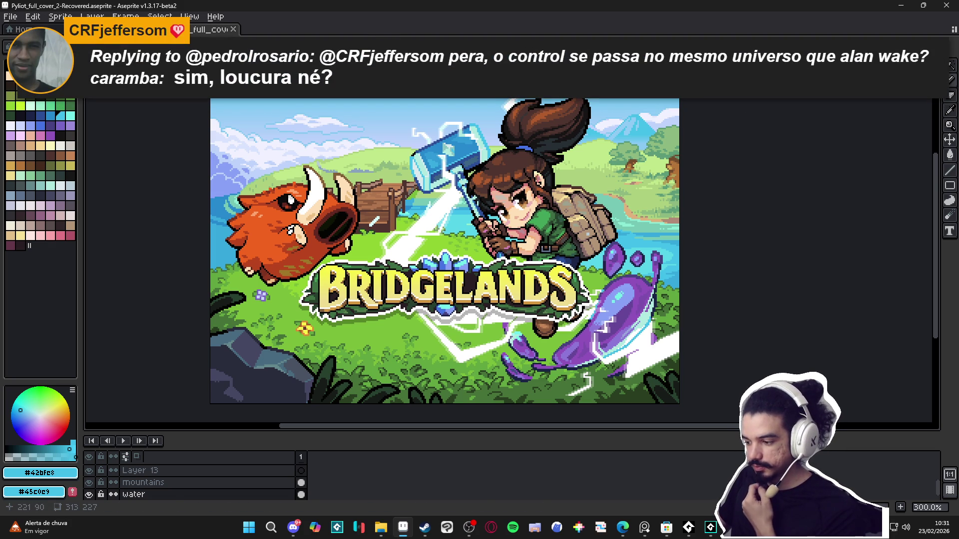
left_click(100, 28)
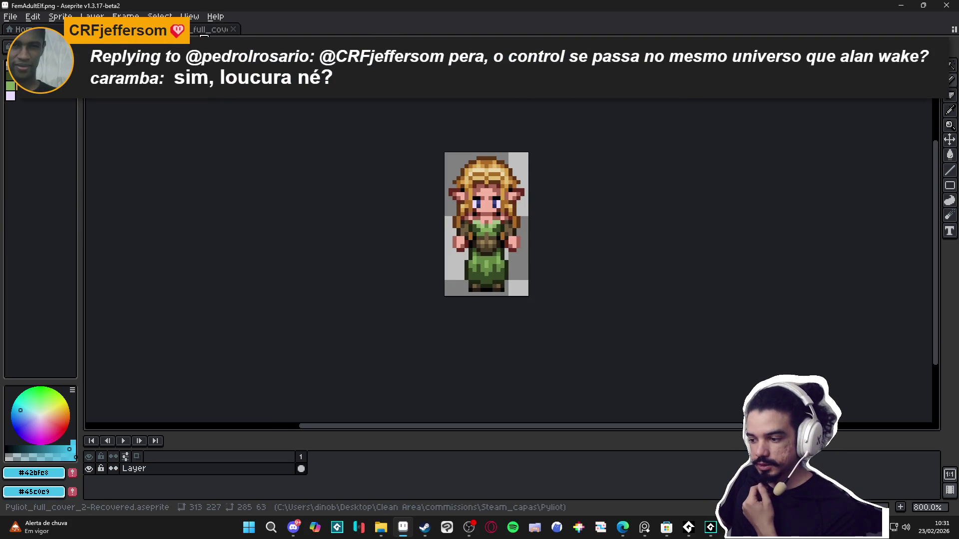
left_click(204, 34)
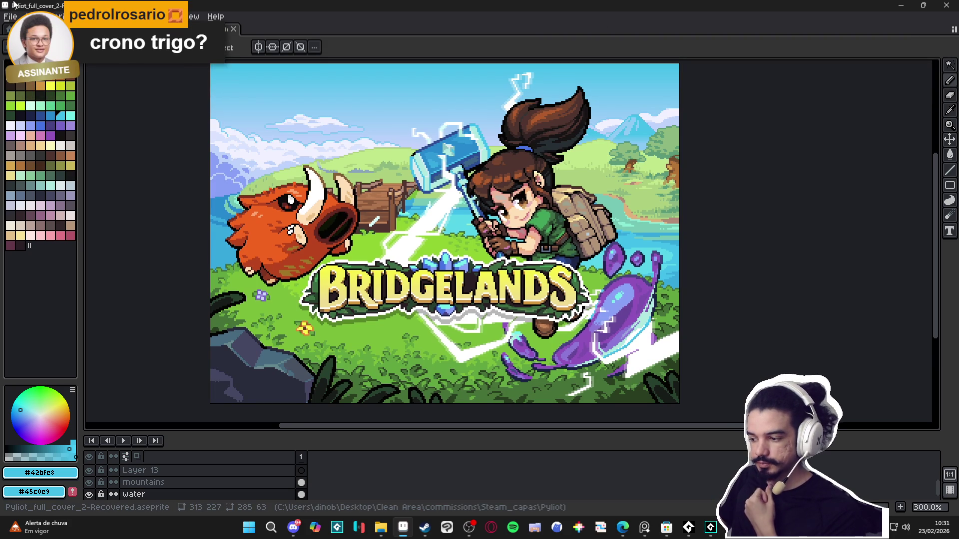
left_click(11, 18)
left_click(11, 18)
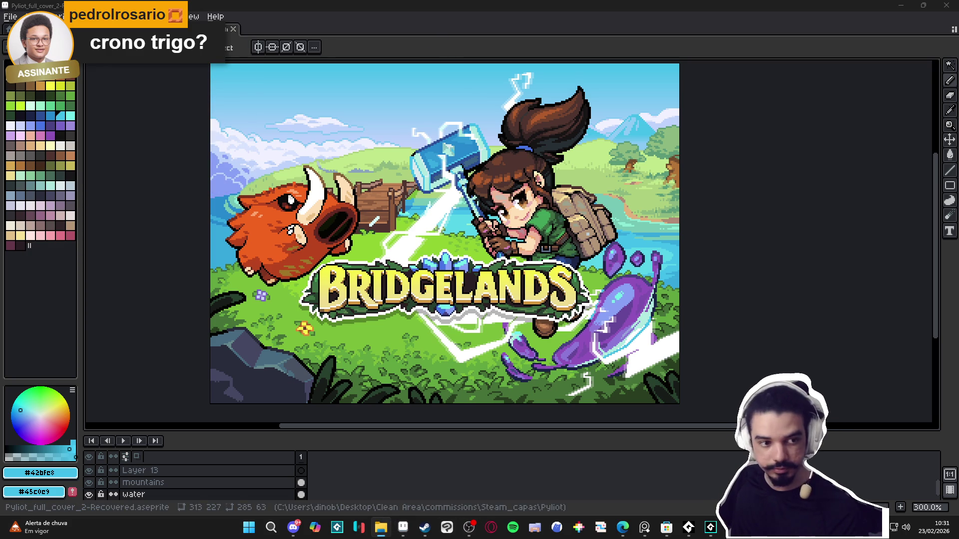
key("alt+Tab")
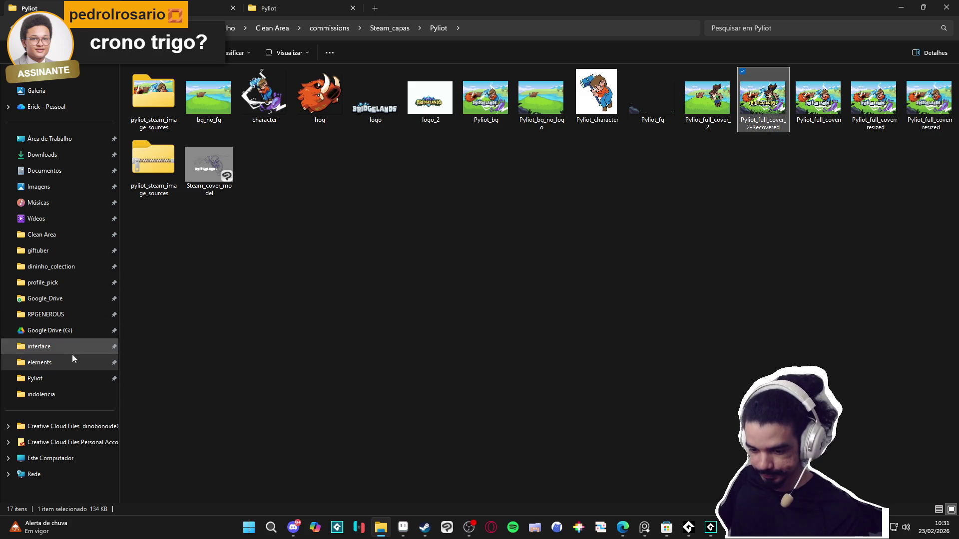
- Go to RPGENEROUS and open vfx > character_spells > Bob
left_click(20, 315)
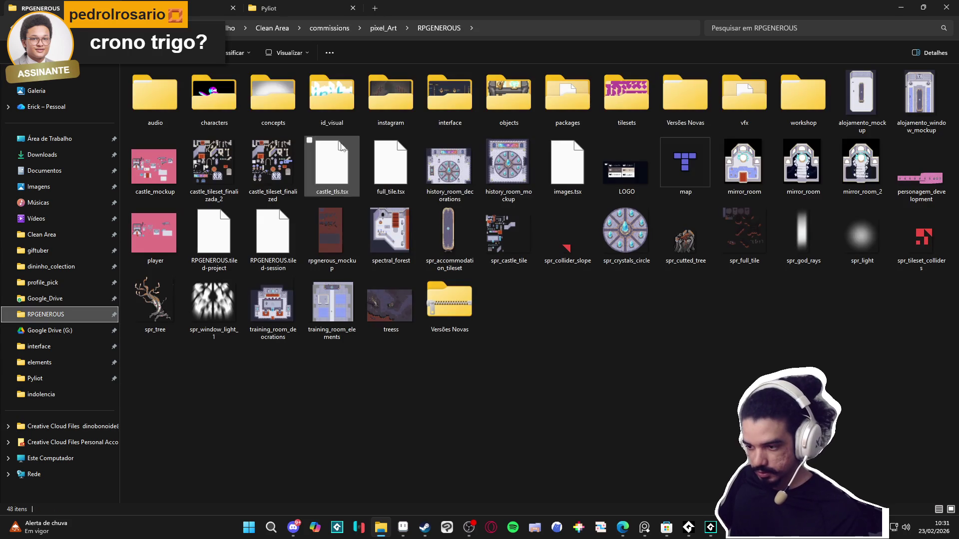
double_click(744, 95)
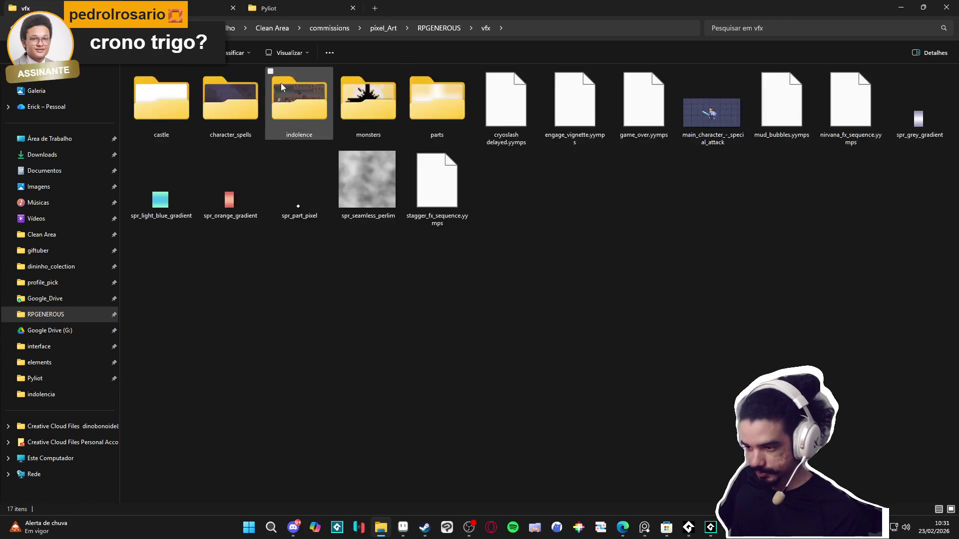
double_click(230, 102)
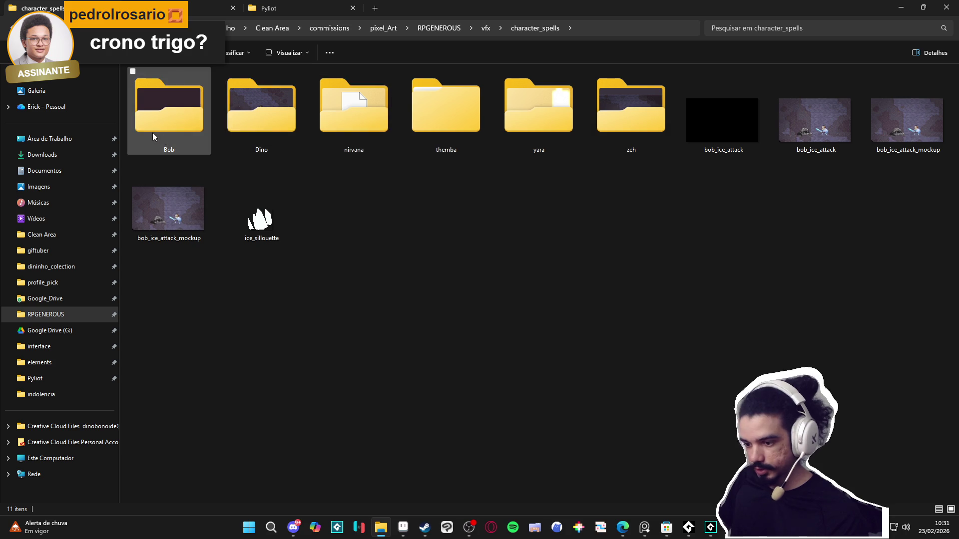
double_click(198, 119)
- Peek into the Luminous Guard and luminous_guard_reaaaal folders, returning to Bob each time
double_click(283, 86)
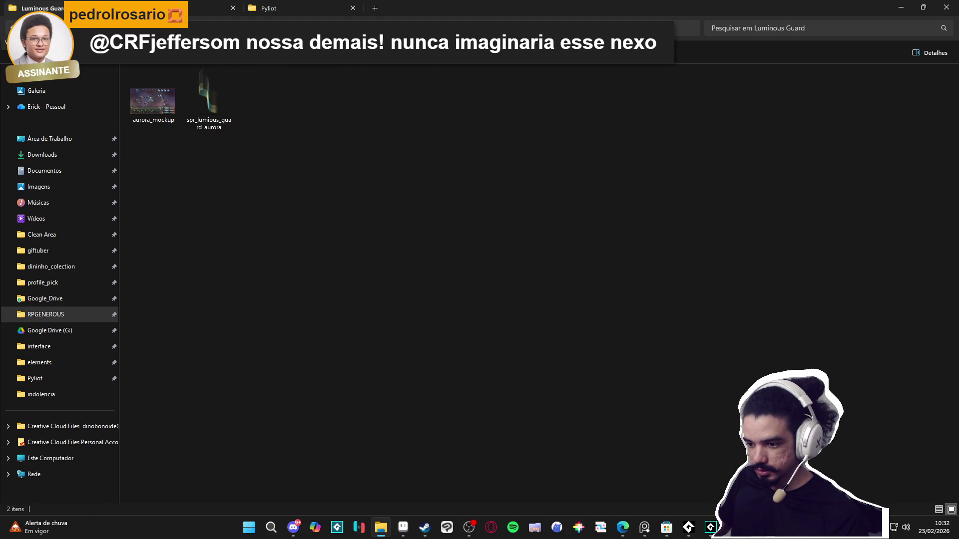
key("alt+Left")
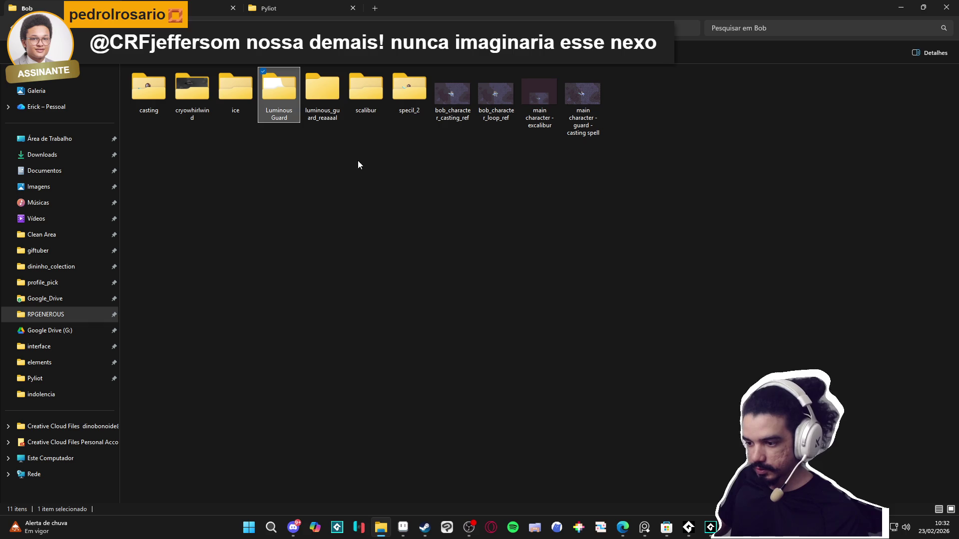
double_click(320, 105)
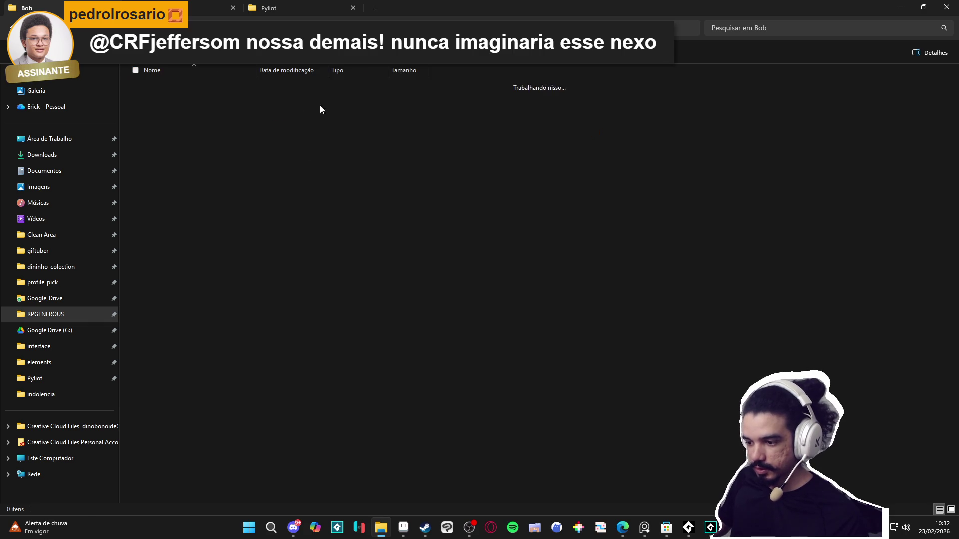
key("alt+Left")
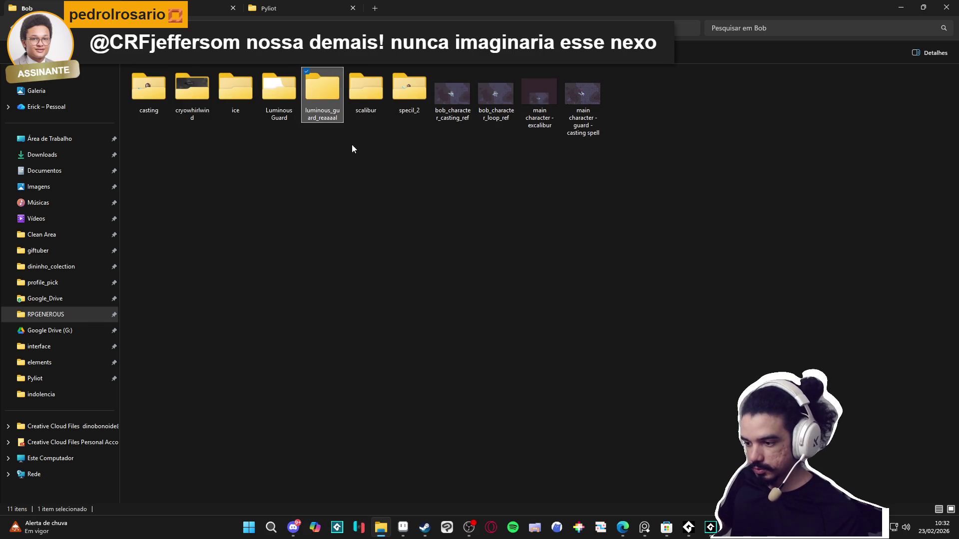
- Select the bob_character_loop_ref and main character - excalibur reference images in Bob
left_click(452, 100)
left_click(495, 102)
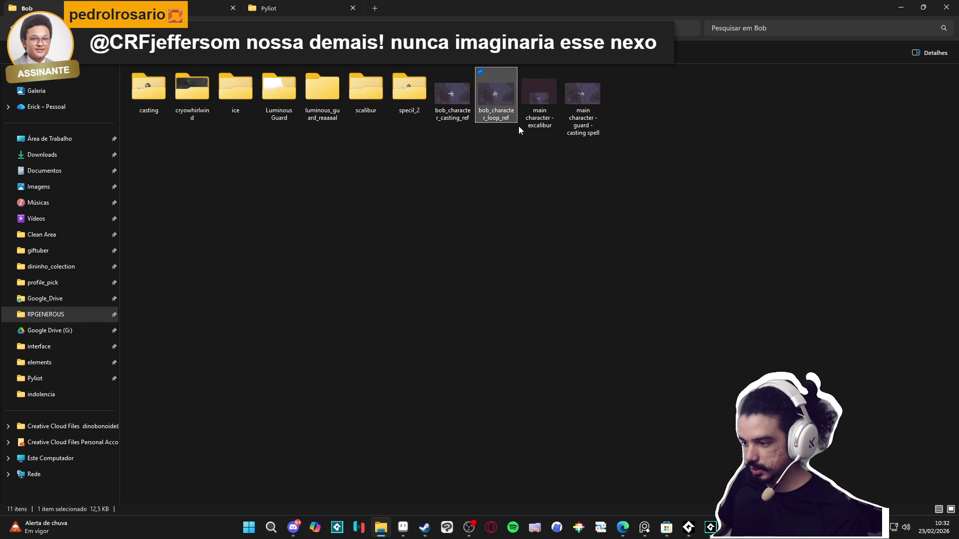
left_click(540, 117)
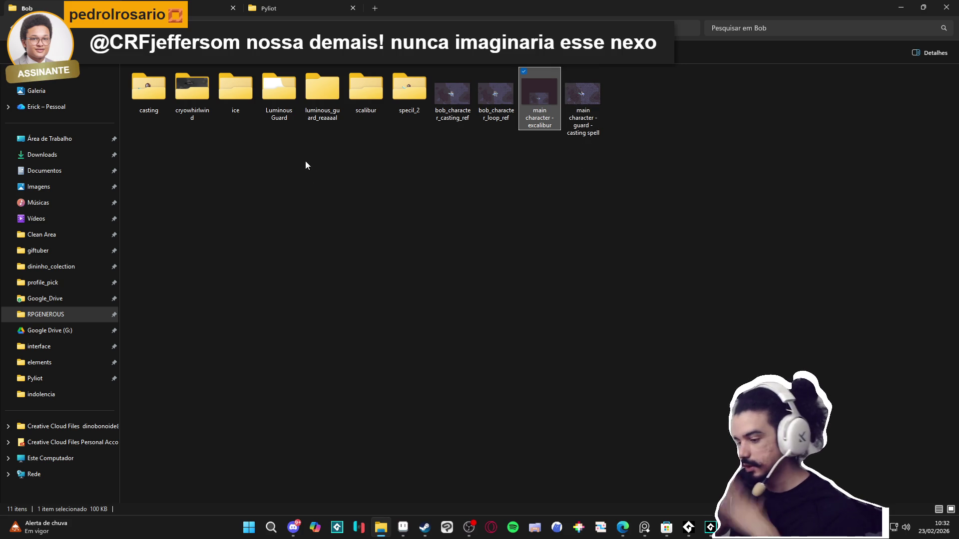
left_click(293, 503)
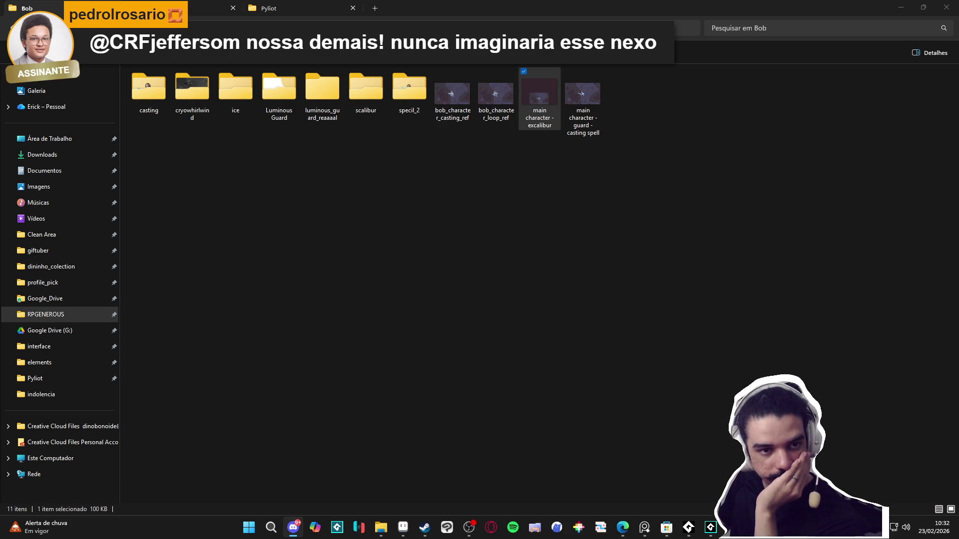
key("alt+Tab")
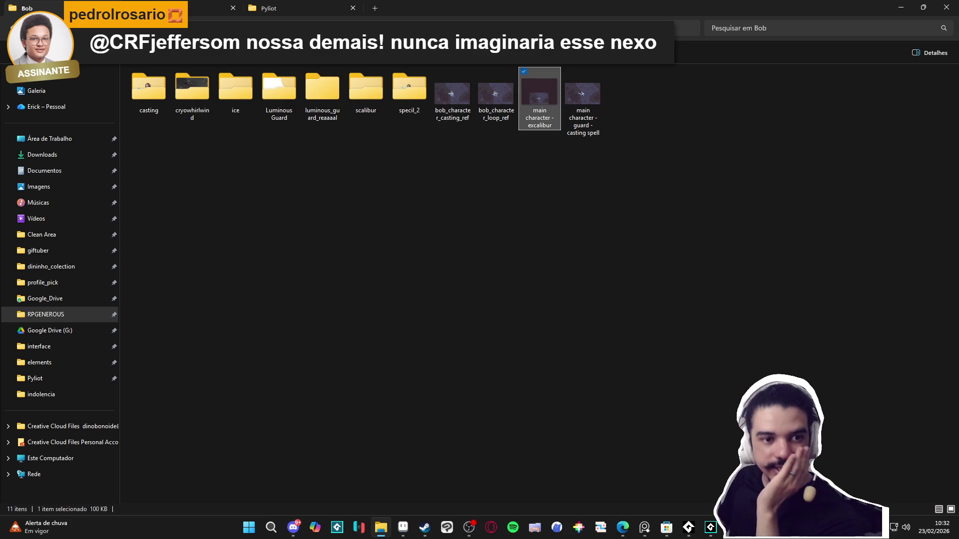
key("alt+Tab")
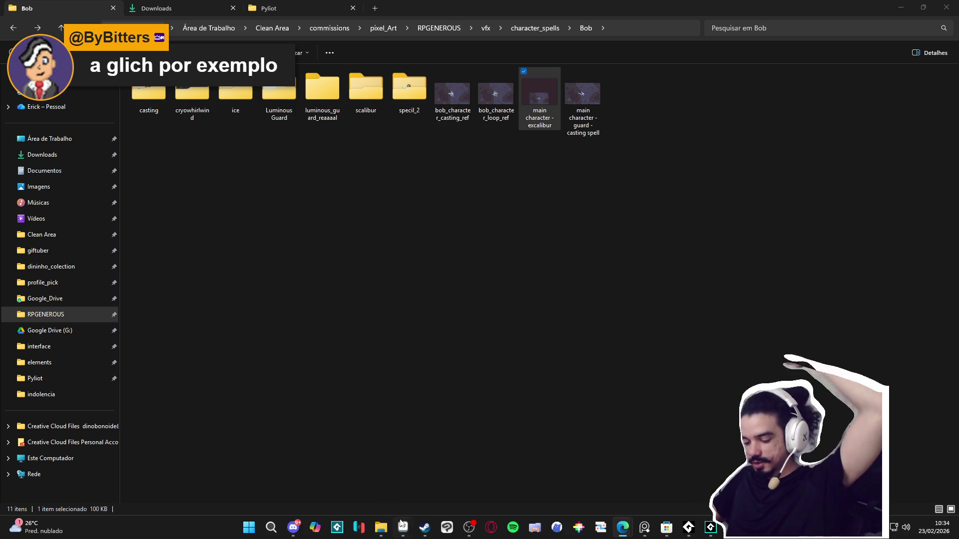
- Switch to the Pyliot_full_cover_2-Recovered window in Aseprite from the taskbar
mouse_move(403, 525)
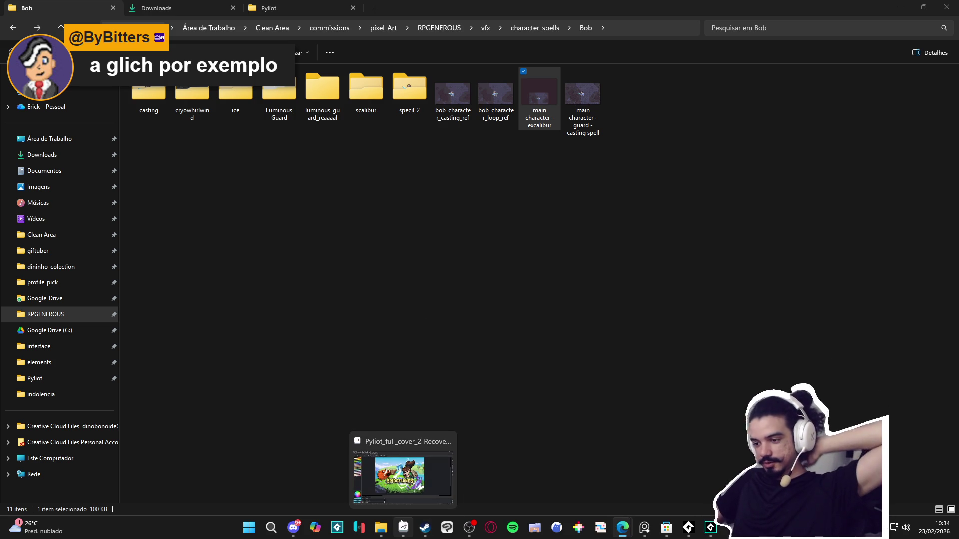
left_click(403, 525)
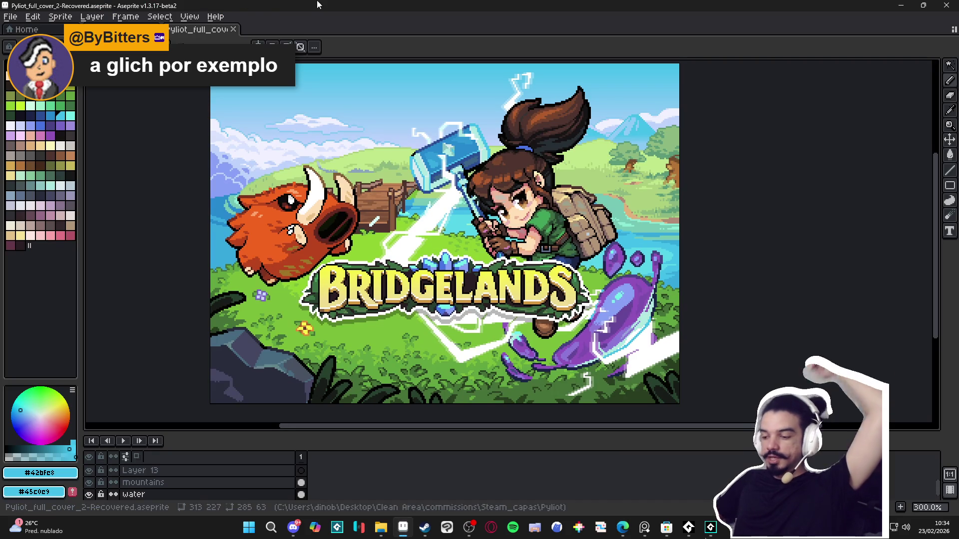
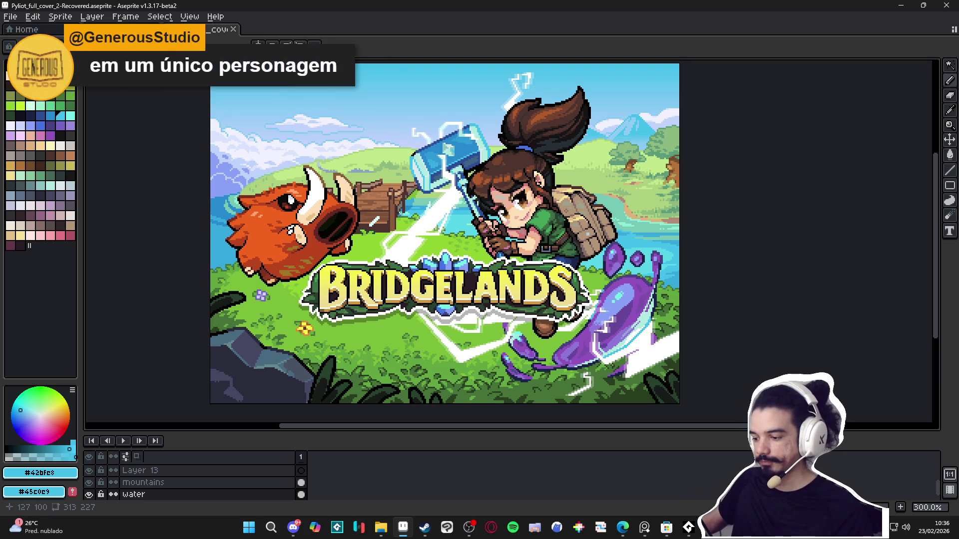
- Save the Bridgelands cover file Pyliot_full_cover_2-Recovered.aseprite
key("ctrl+s")
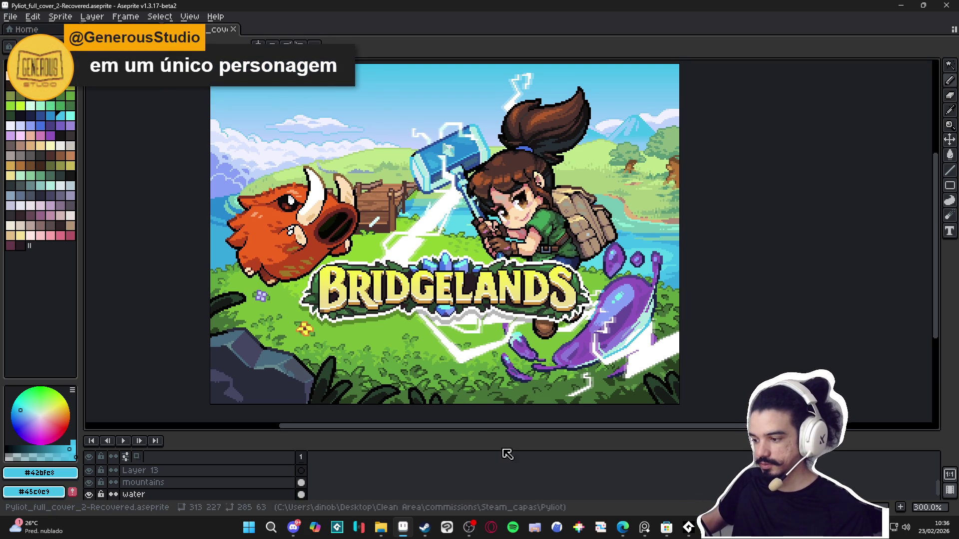
- In File Explorer, go up from the excalibur folder to character_spells and into Bob
left_click(389, 525)
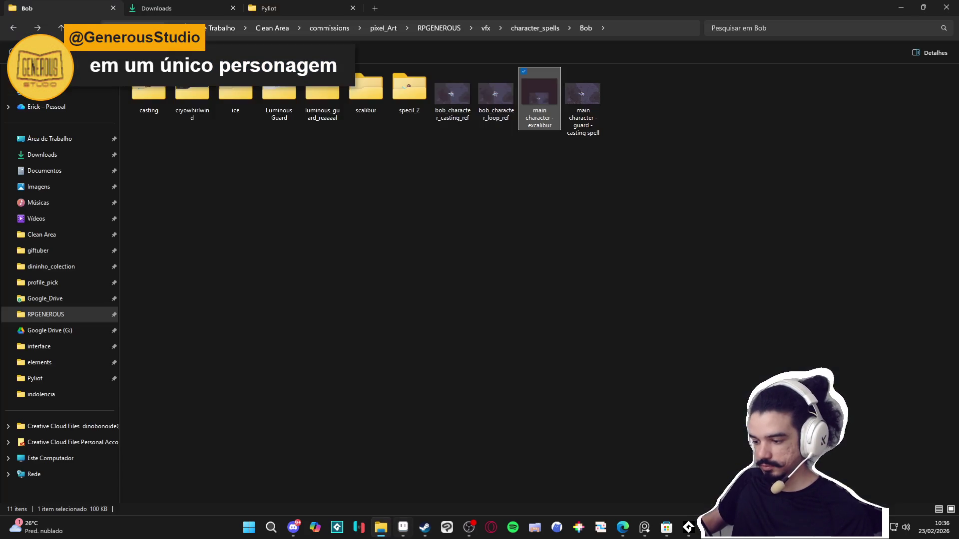
left_click(478, 179)
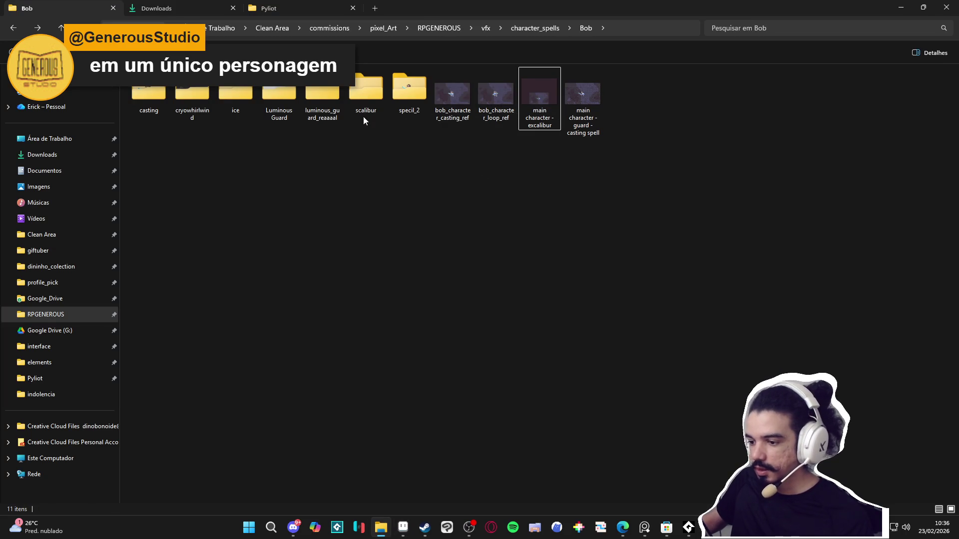
left_click(512, 31)
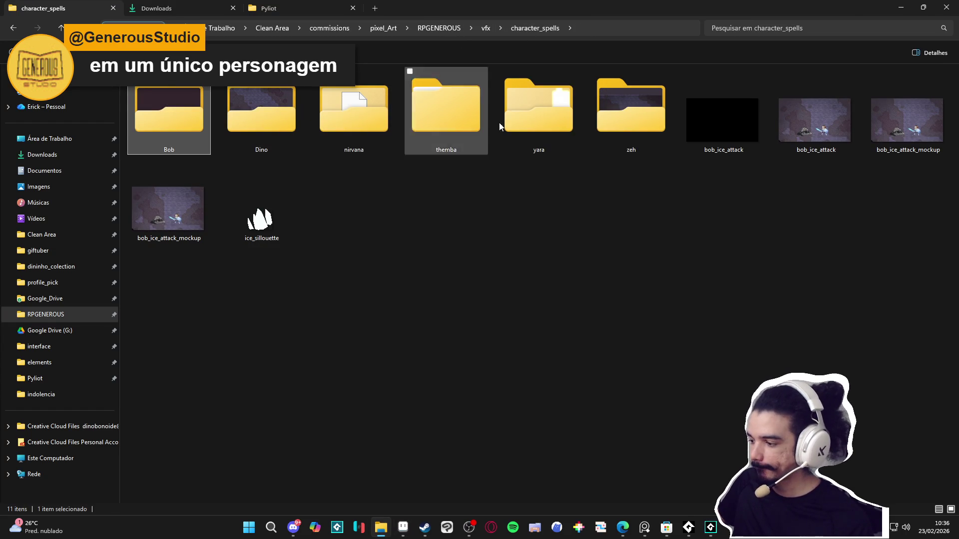
double_click(162, 112)
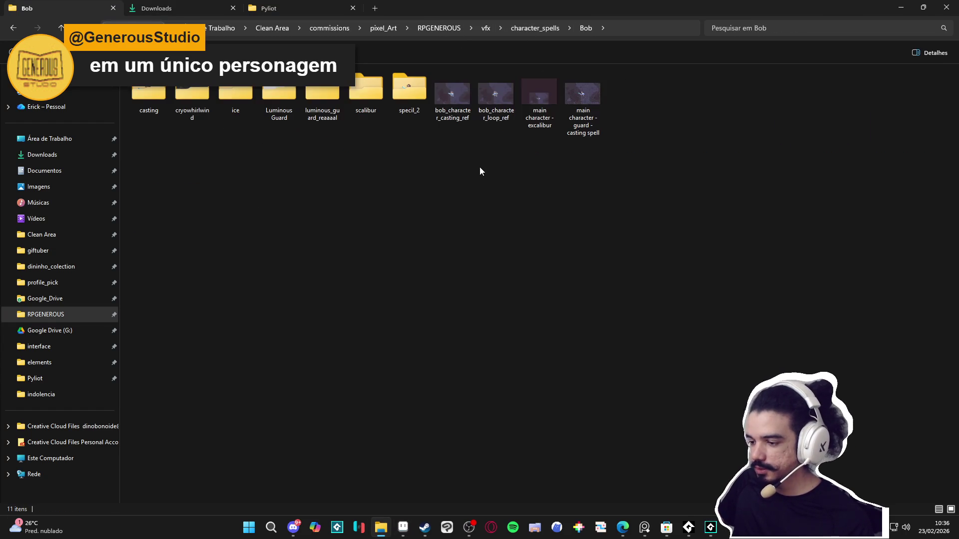
- Create a folder named 'converging light', then drag casting's spr_bob_casting into Aseprite
right_click(276, 166)
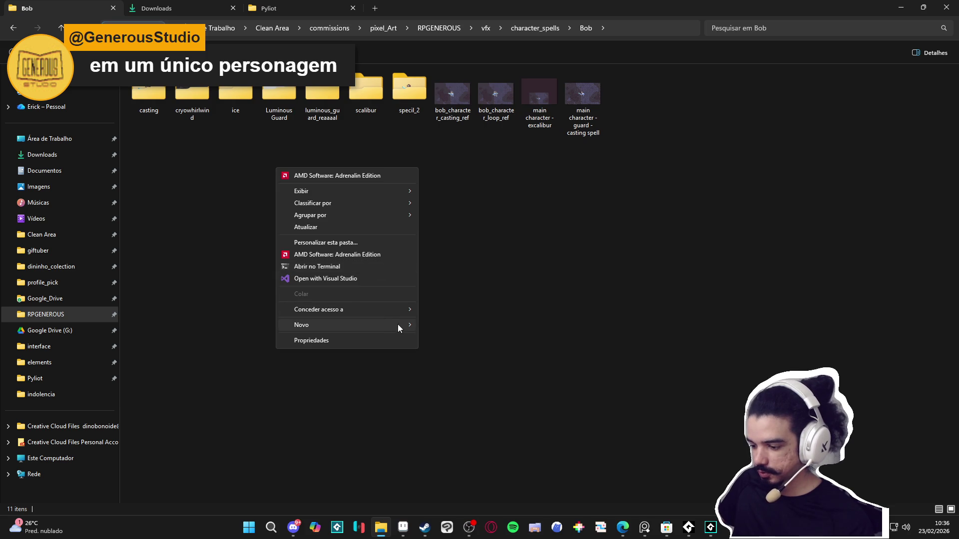
mouse_move(398, 325)
left_click(440, 320)
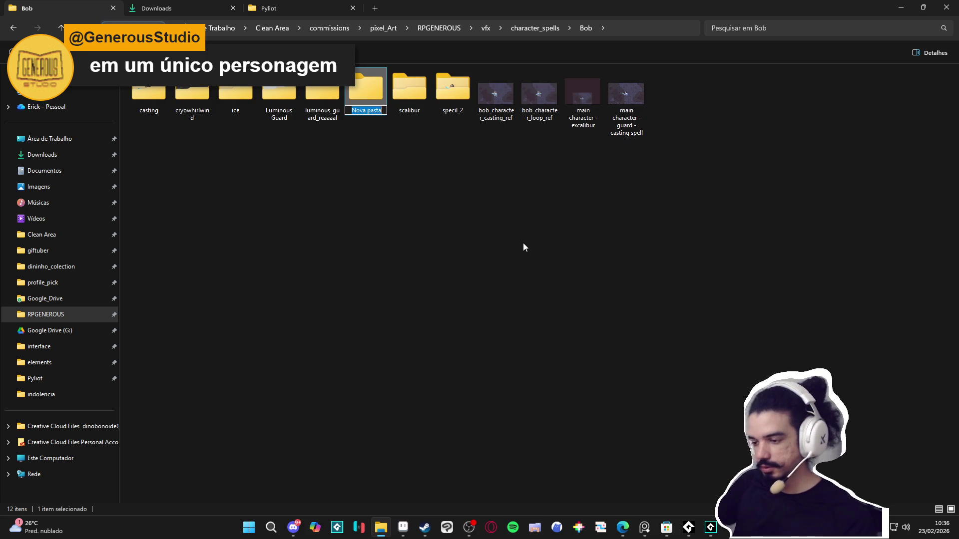
type("convergin")
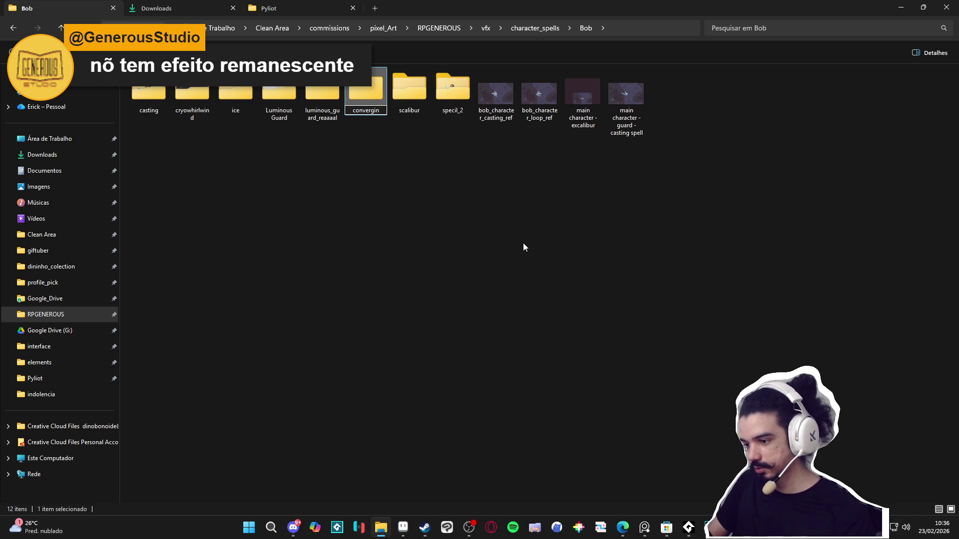
key("BackSpace")
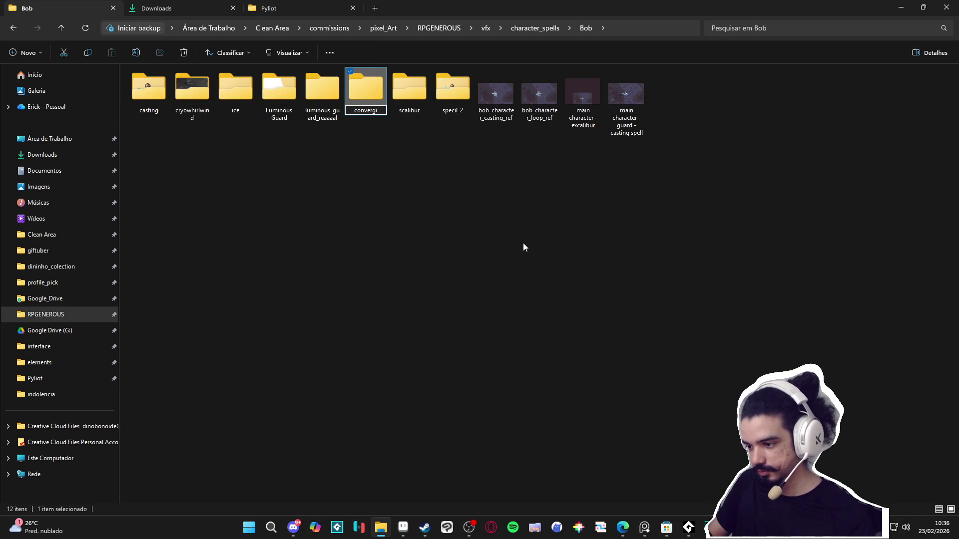
type("ng")
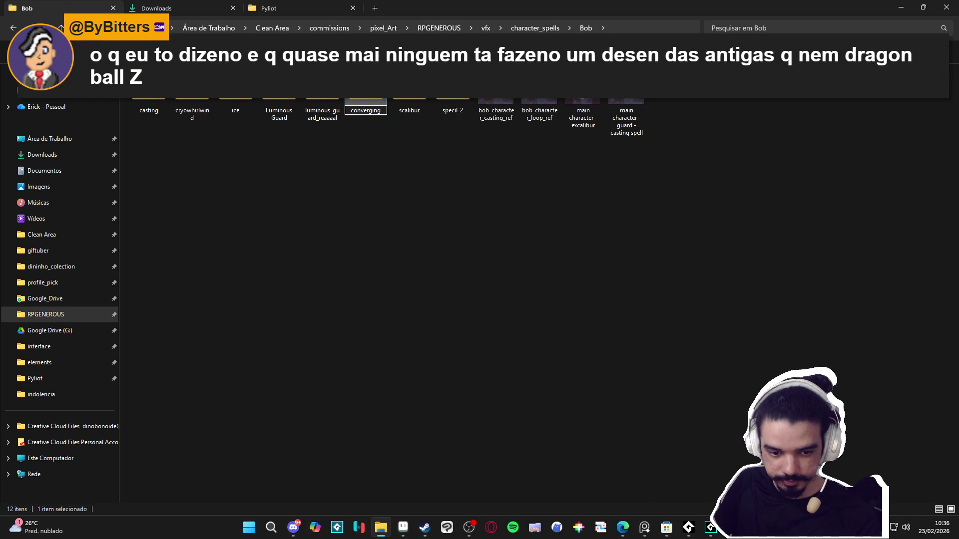
type(" light")
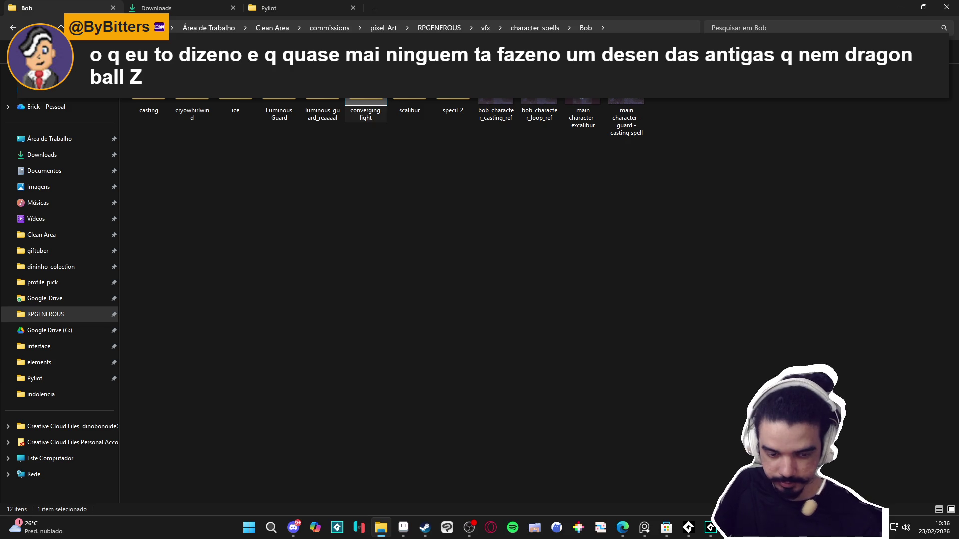
key("Return")
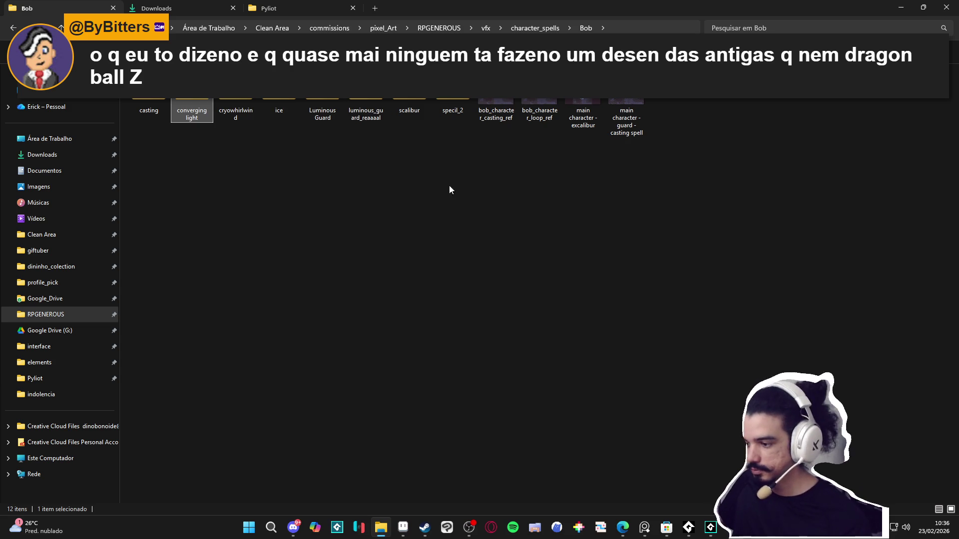
double_click(159, 111)
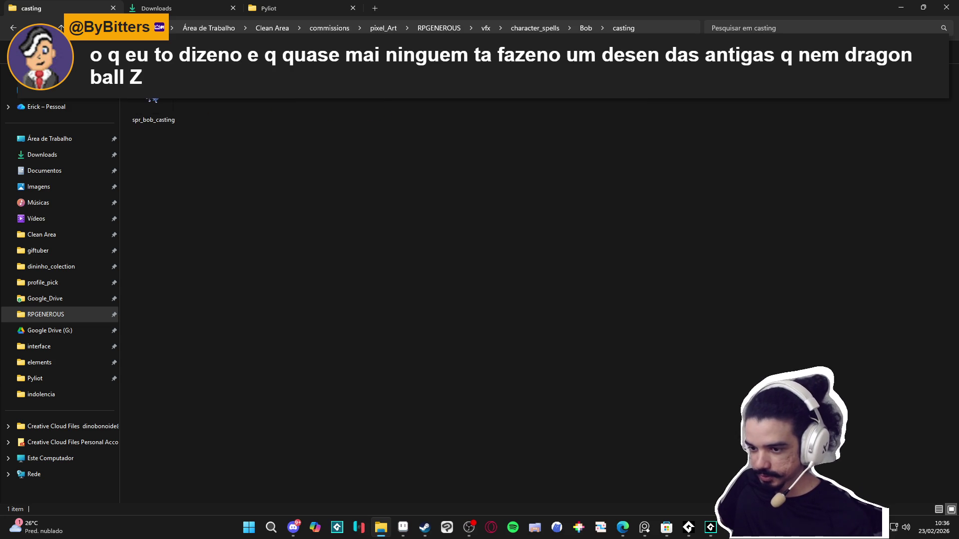
mouse_move(151, 111)
left_mouse_down()
mouse_move(482, 495)
mouse_move(402, 528)
mouse_move(494, 264)
mouse_move(511, 260)
left_mouse_up()
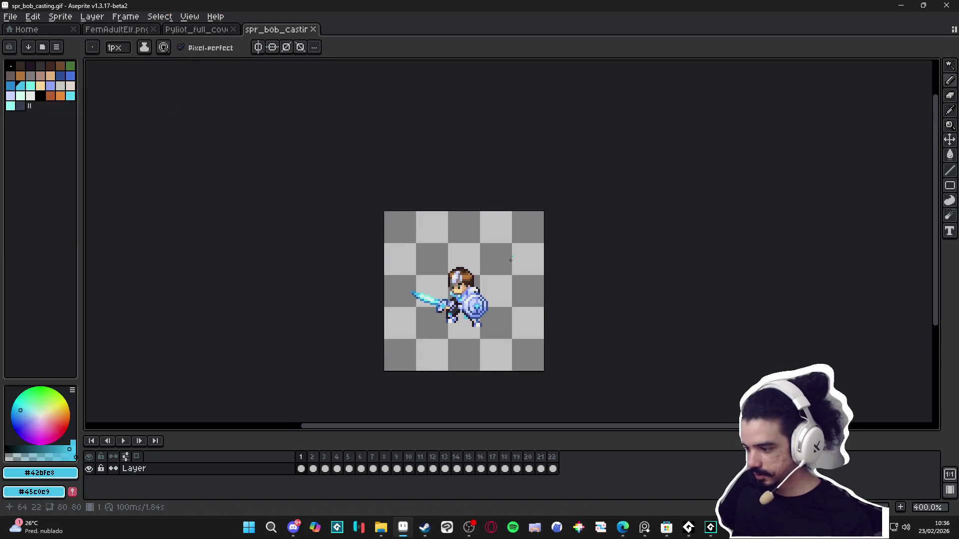
- Select all of spr_bob_casting's first frame, then switch back to the Bridgelands cover
left_click(312, 457)
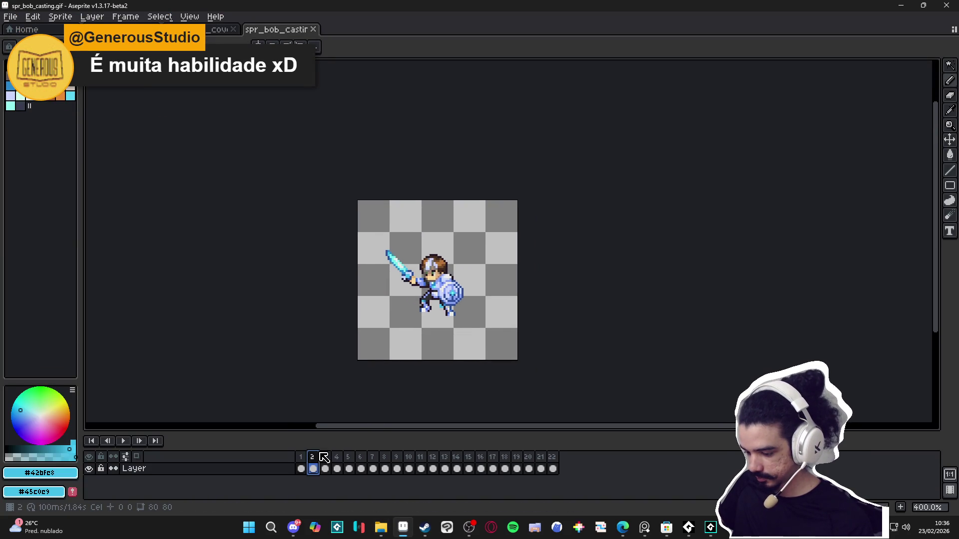
left_click(301, 457)
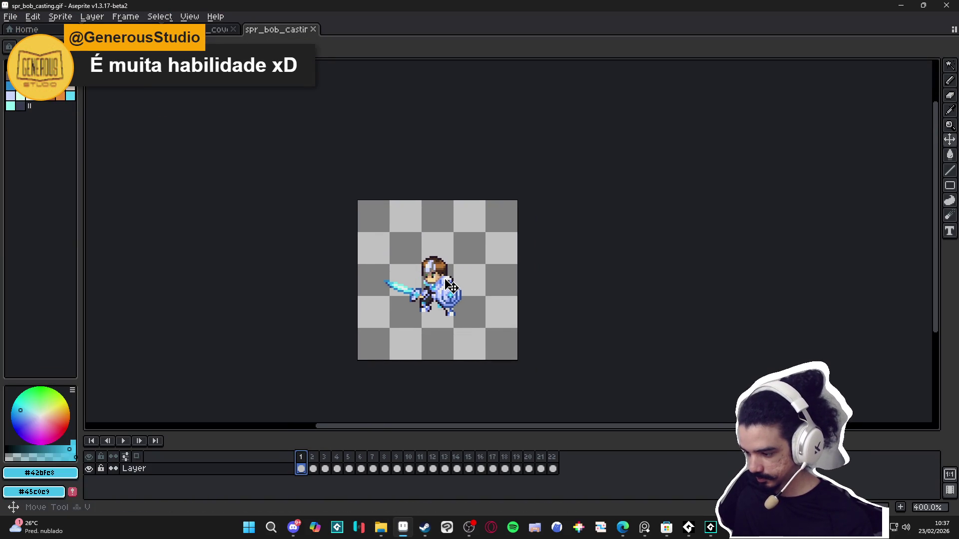
key("ctrl+a")
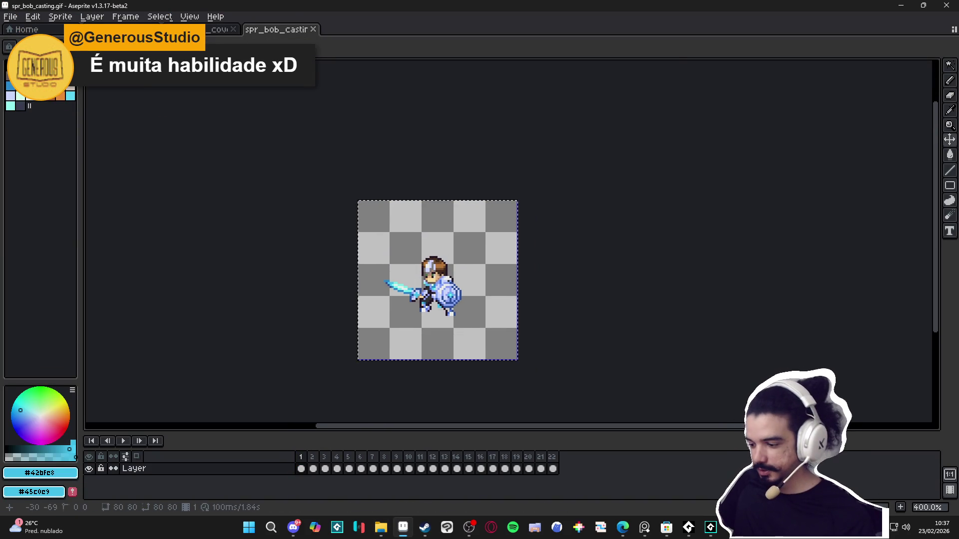
key("ctrl+shift+Tab")
key("ctrl+shift+Tab")
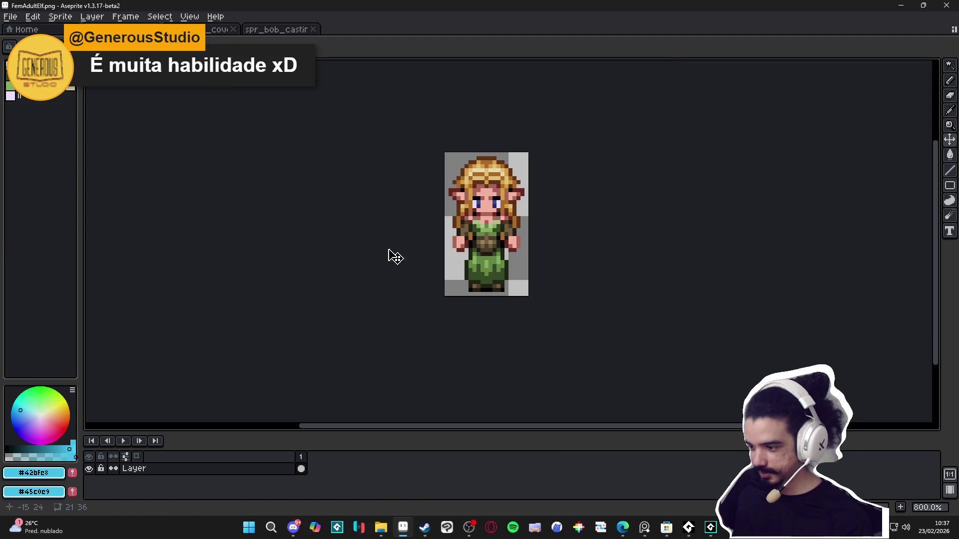
key("ctrl+Tab")
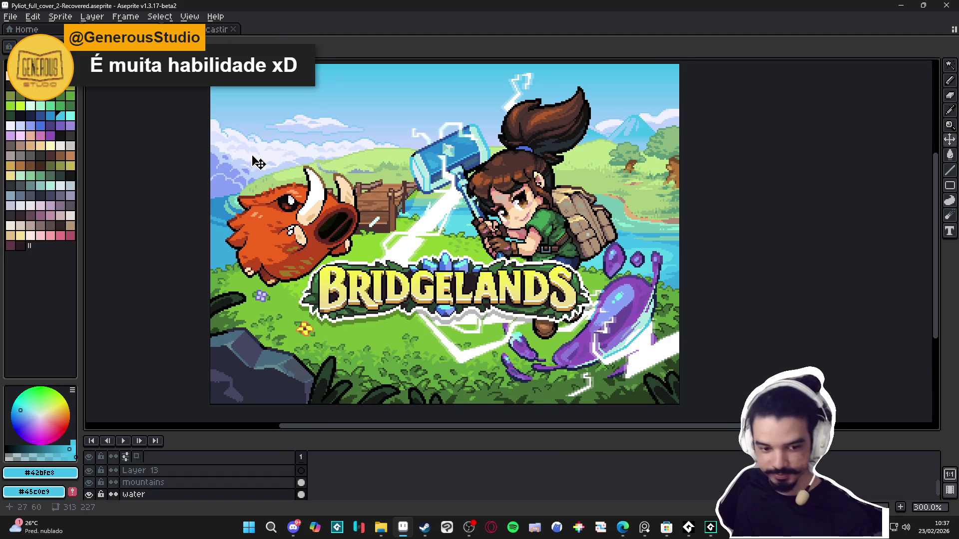
- Create a new 80×80 sprite and paste the knight's first frame into it
left_click(17, 18)
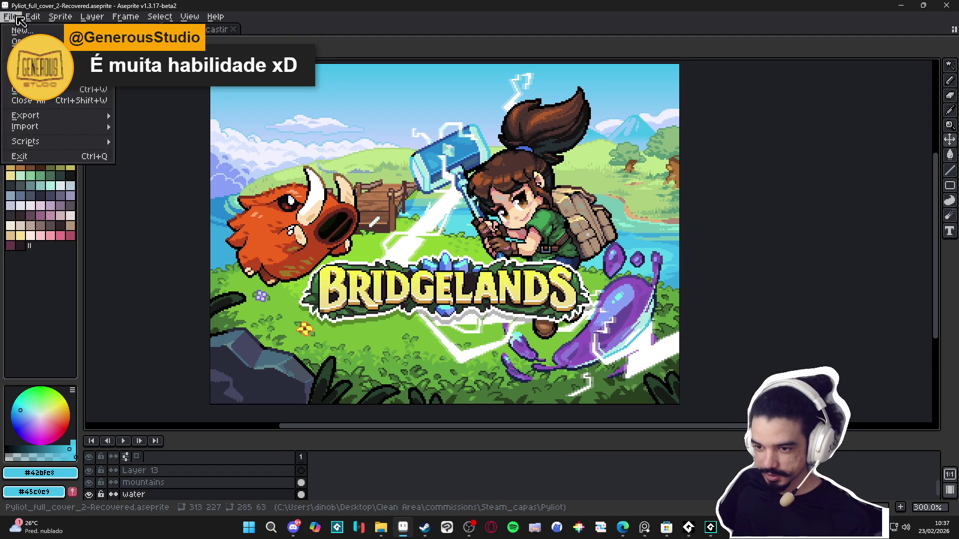
left_click(22, 31)
left_click(447, 372)
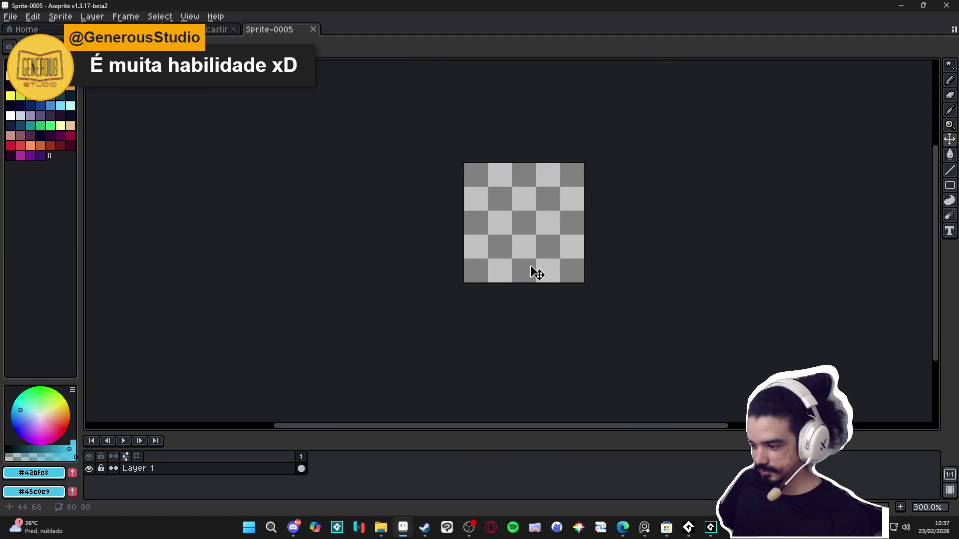
key("ctrl+v")
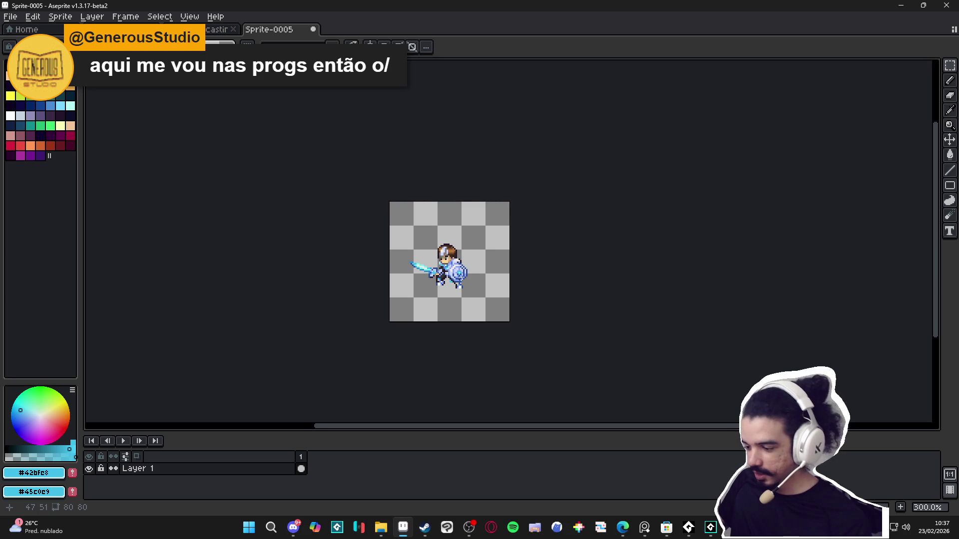
- Enlarge the canvas to 156×124, then widen it to 165 px
scroll(529, 287, "up", 2)
key("ctrl+alt+c")
left_click_drag(542, 284, 633, 291)
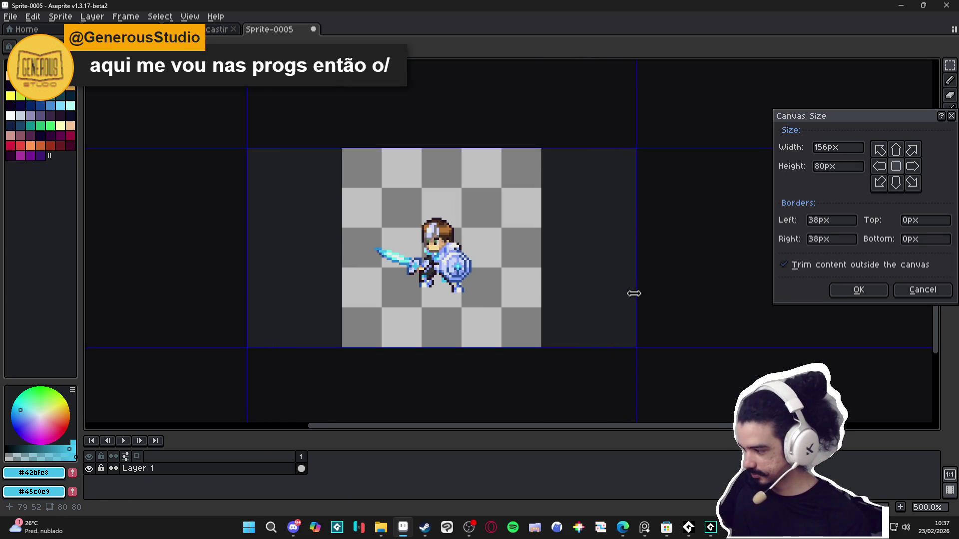
left_click_drag(554, 149, 555, 102)
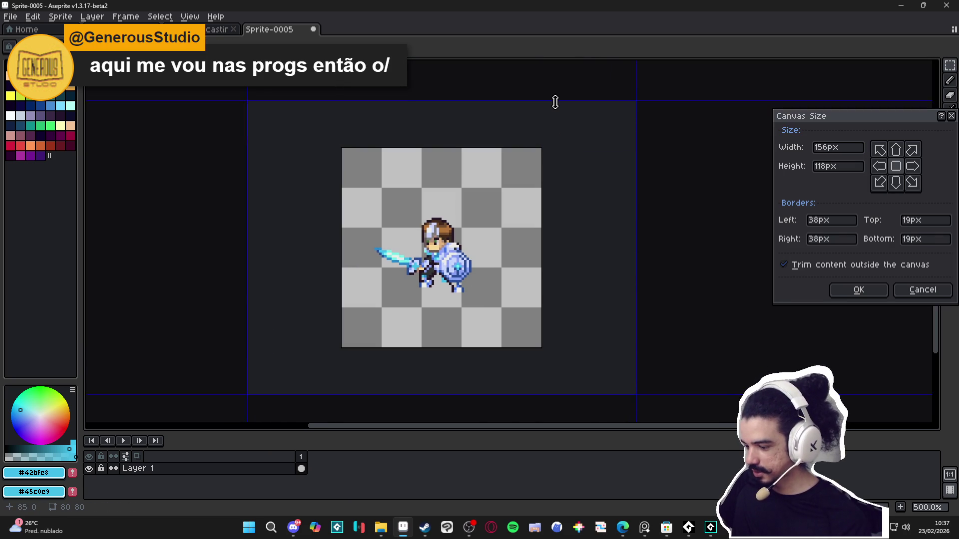
left_click(884, 291)
scroll(556, 223, "down", 1)
key("ctrl+alt+c")
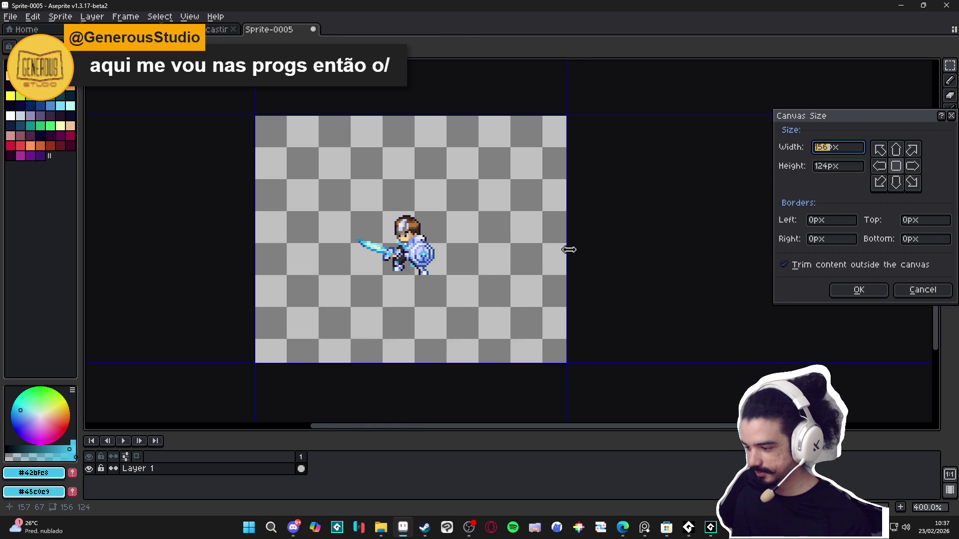
left_click_drag(568, 248, 589, 253)
left_click(858, 289)
- Adjust the canvas to 160×130, then trim it to 160×128
key("ctrl+alt+c")
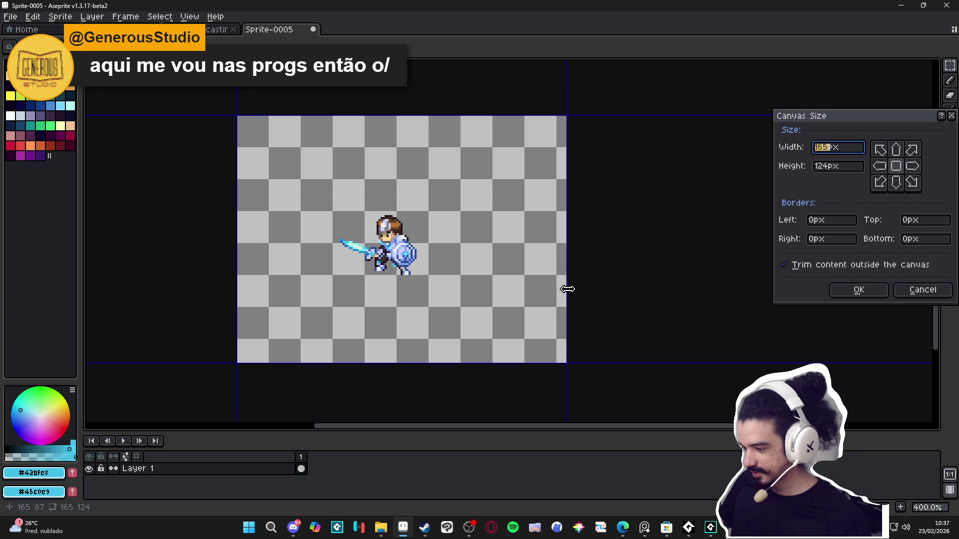
left_click_drag(565, 286, 555, 284)
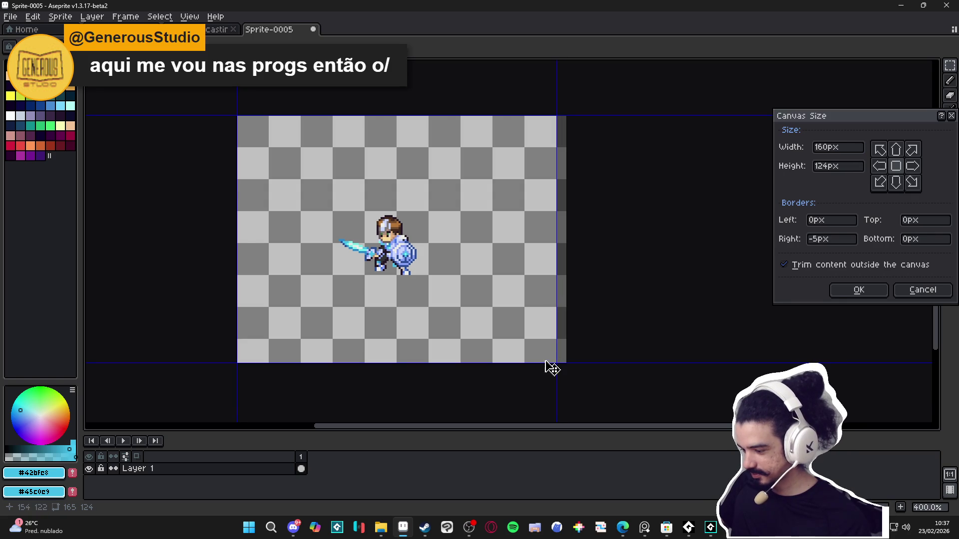
left_click_drag(546, 364, 547, 375)
left_click(849, 291)
key("ctrl+alt+c")
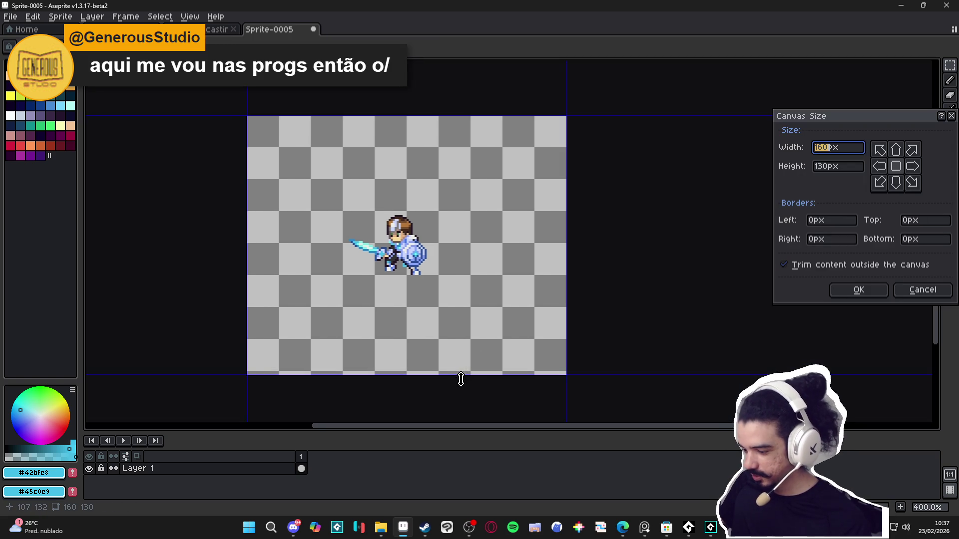
left_click_drag(459, 377, 471, 374)
left_click(859, 291)
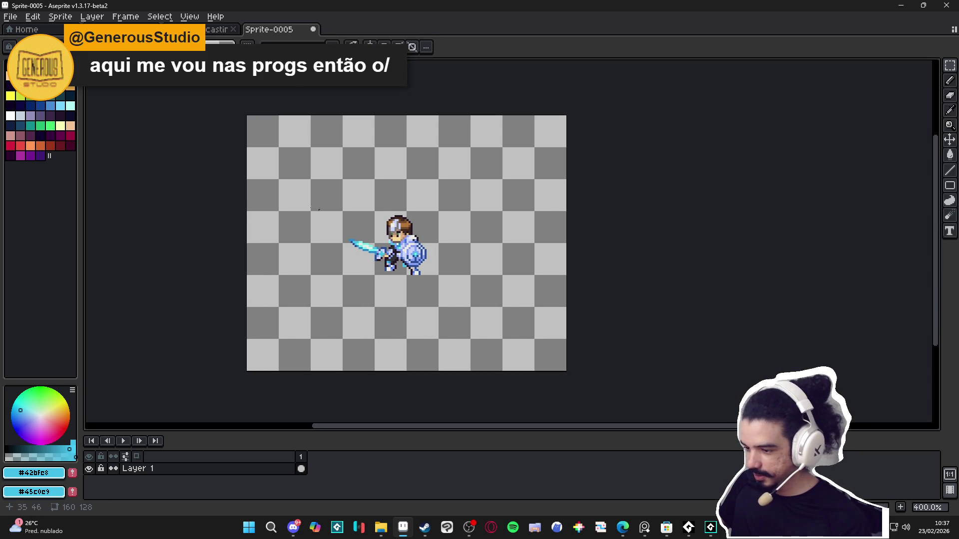
- Shift the knight right by adding 3 px on the left and trimming 3 px from the right
key("ctrl+alt+c")
left_click_drag(241, 214, 236, 214)
key("Return")
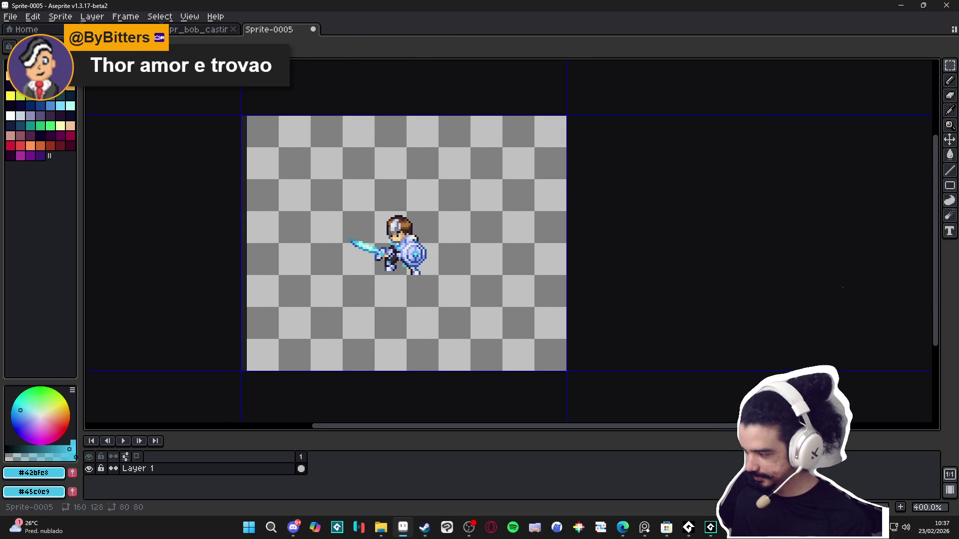
key("ctrl+alt+c")
left_click_drag(566, 285, 562, 287)
left_click(869, 294)
- Shift the knight down by adding 3 px on top and trimming the bottom, ending at 160×128
key("ctrl+alt+c")
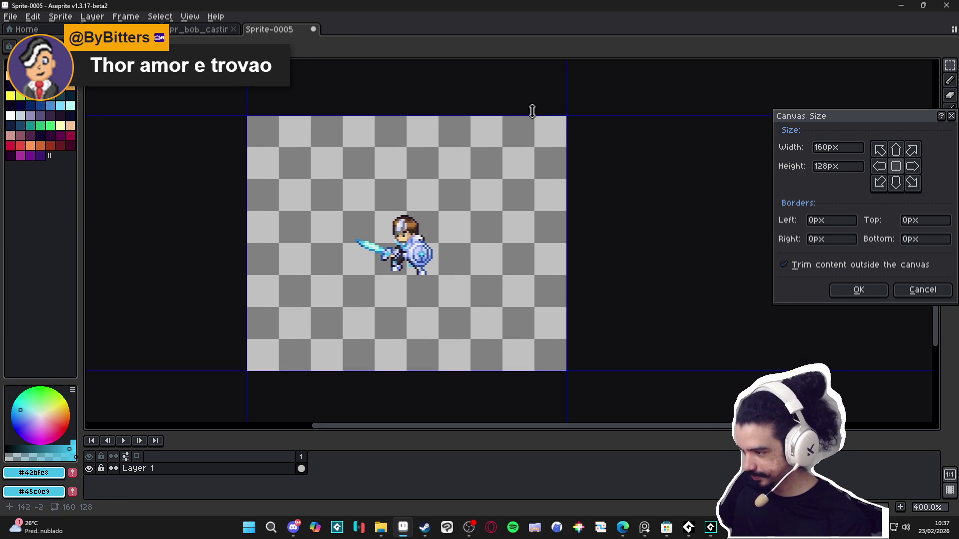
left_click_drag(530, 109, 531, 102)
left_click(866, 290)
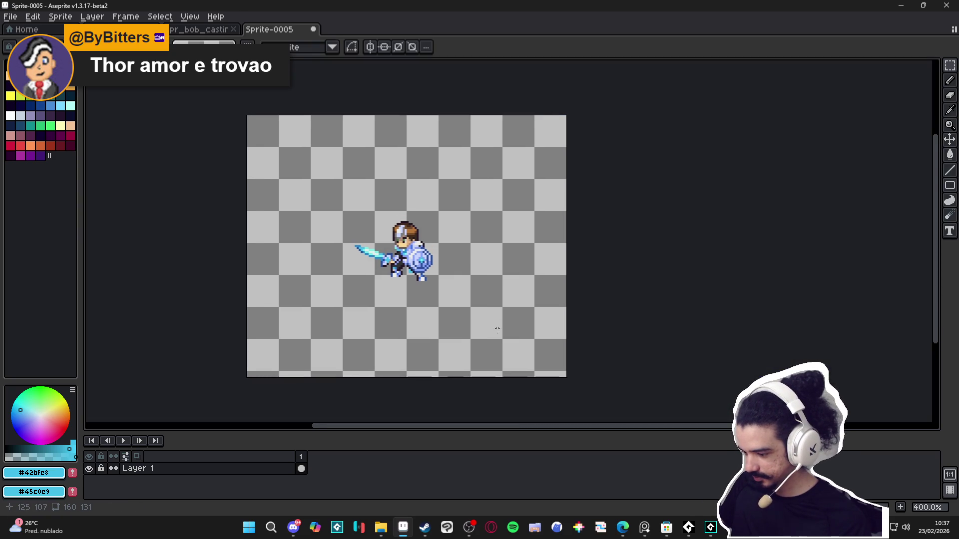
key("ctrl+alt+c")
left_click_drag(487, 379, 494, 373)
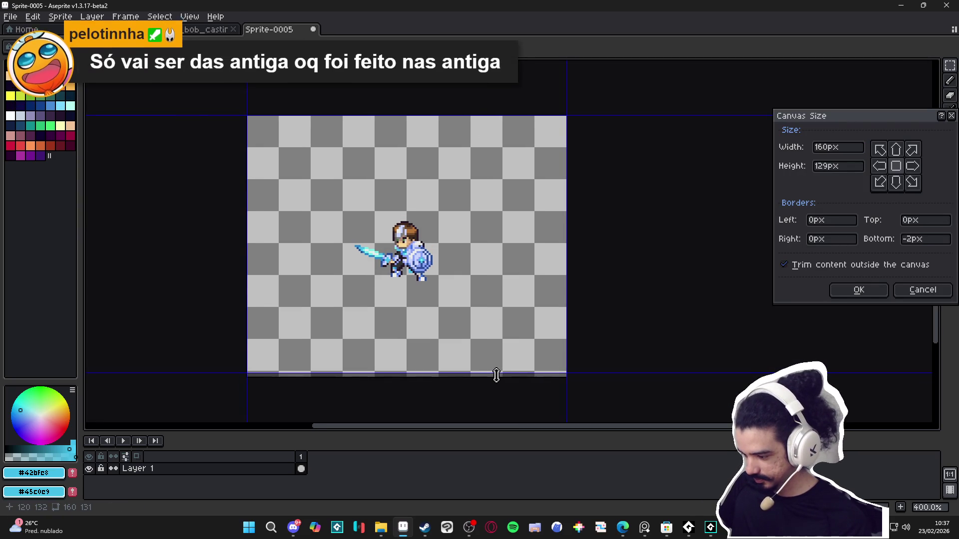
left_click(858, 291)
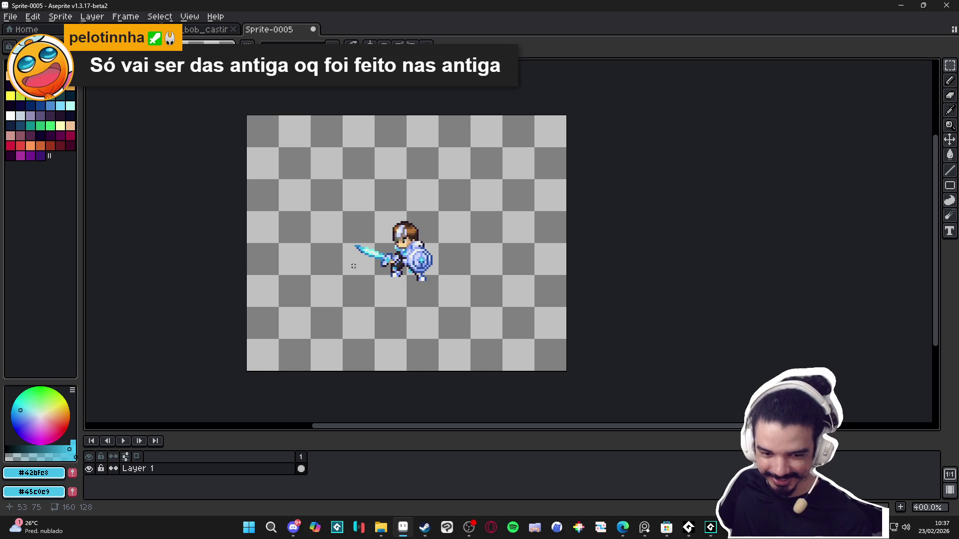
key("v")
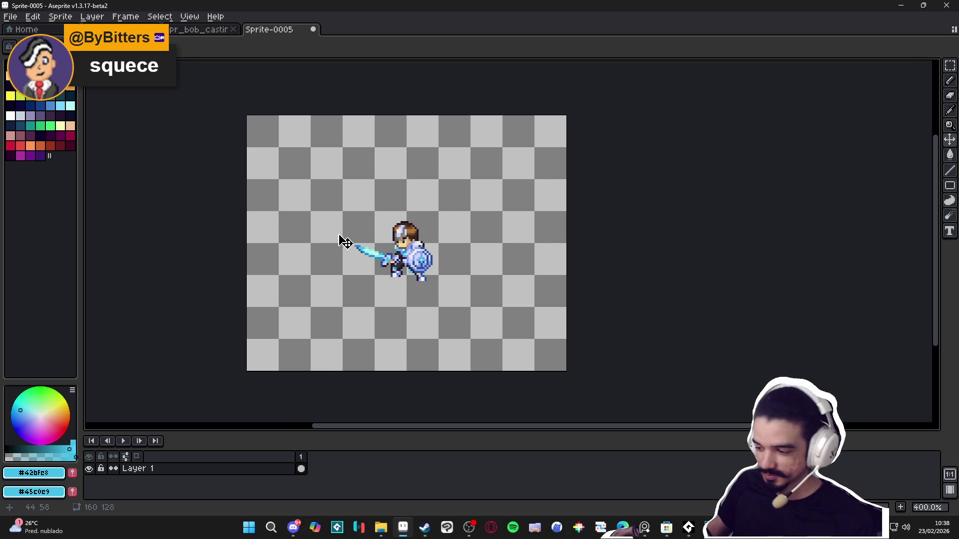
scroll(392, 239, "up", 1)
- Start Save As for Sprite-0005 with the file type set to PNG
key("alt+f")
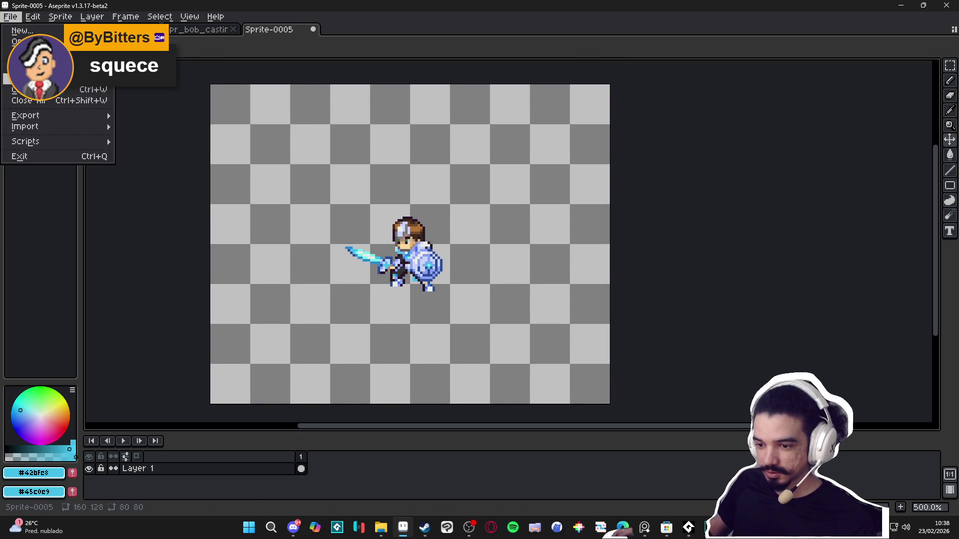
key("a")
left_click(654, 393)
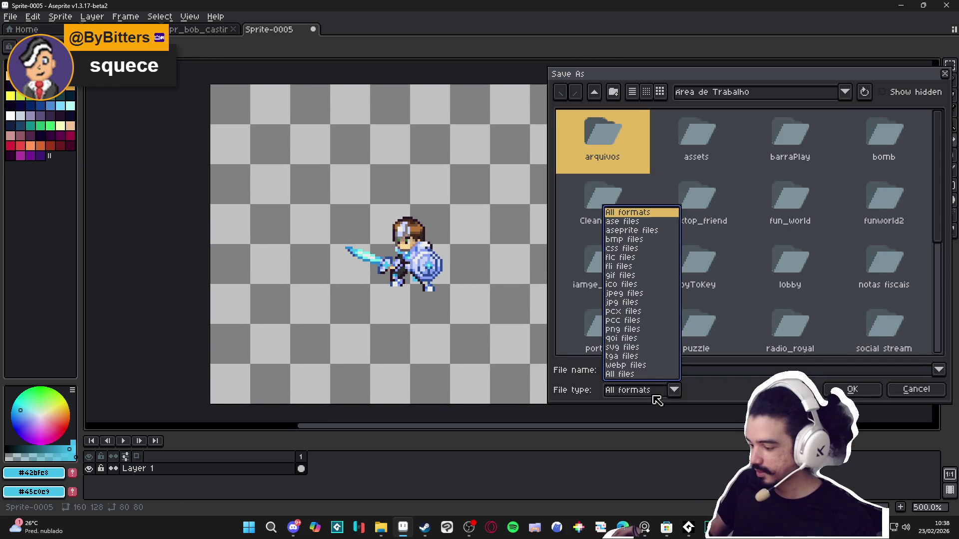
left_click(637, 330)
scroll(694, 166, "down", 1)
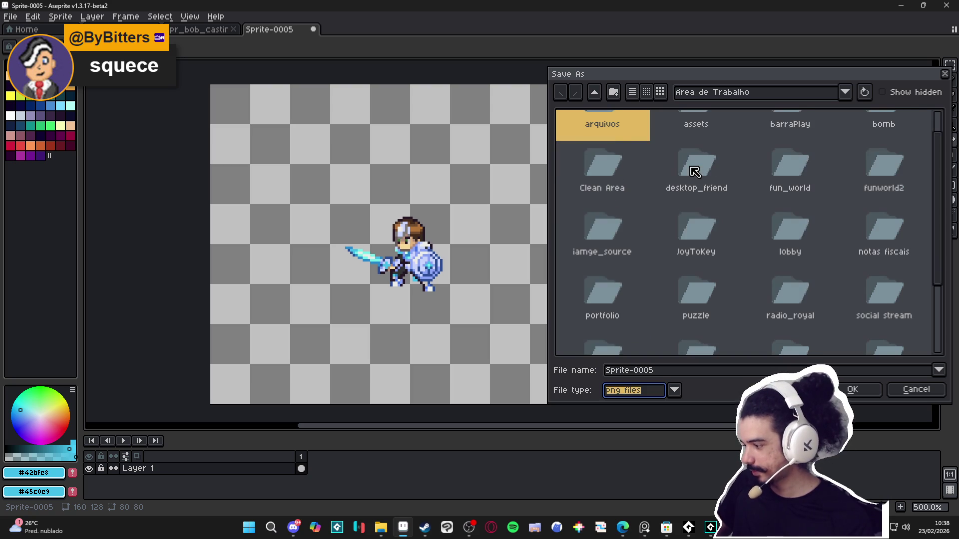
- Try the Pyliot and indolencia recent folders, then settle on the characters folder
left_click(772, 93)
left_click(785, 200)
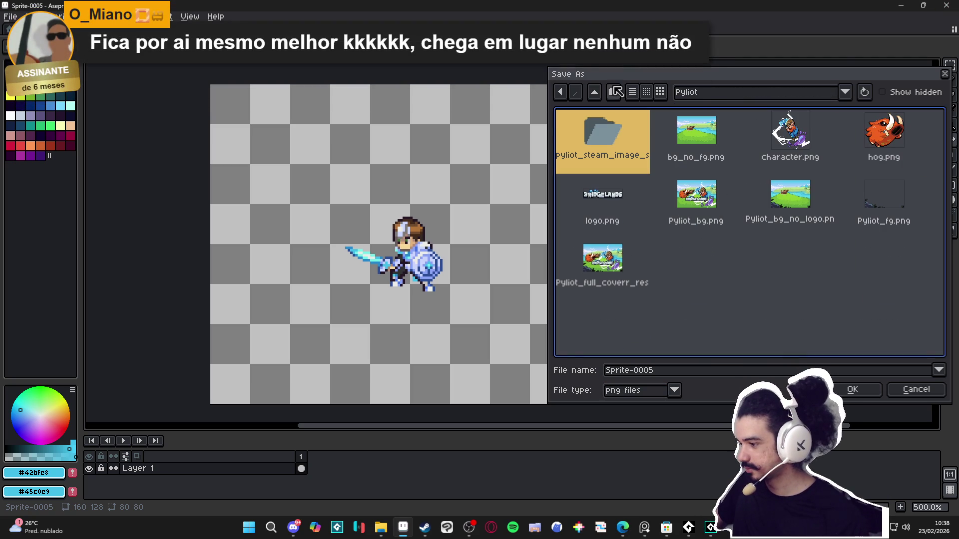
left_click(699, 95)
left_click(791, 260)
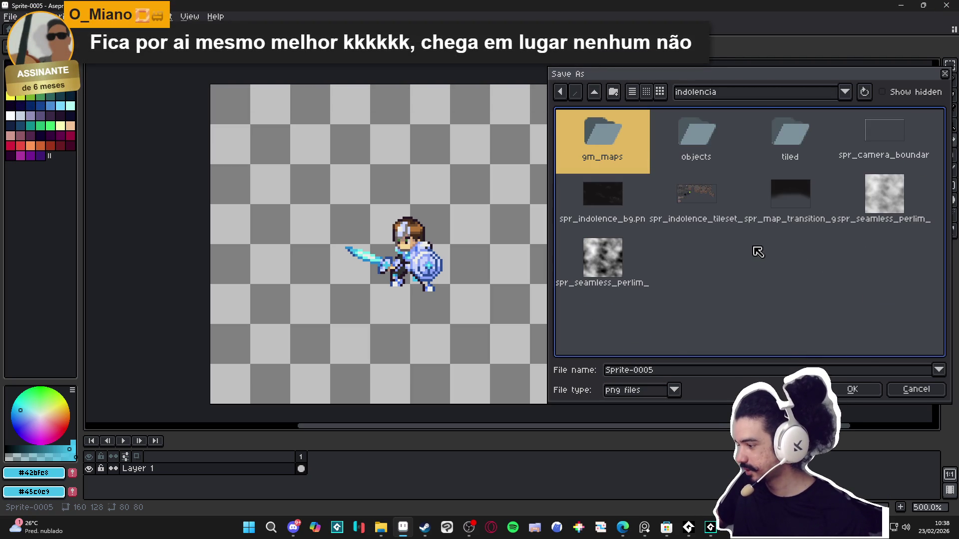
left_click(764, 95)
left_click(794, 286)
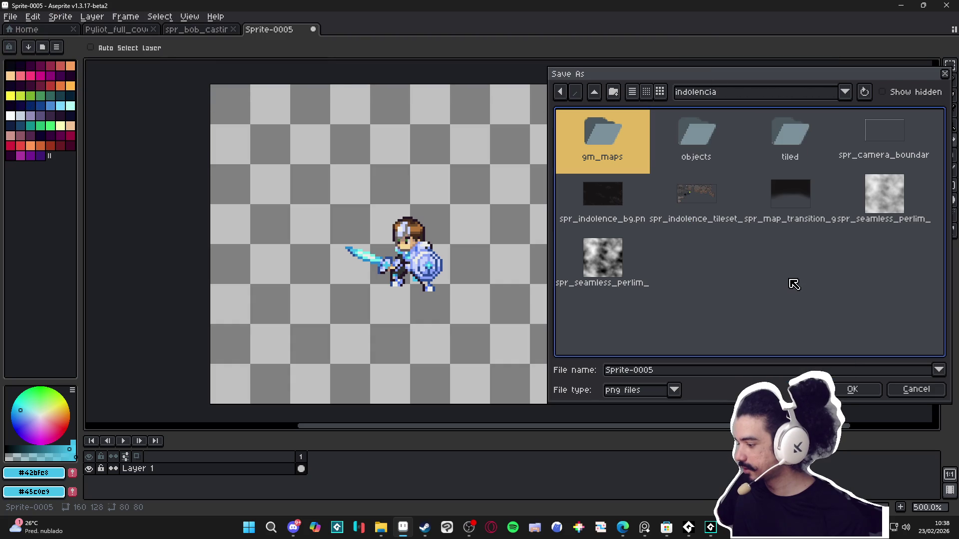
left_click(777, 92)
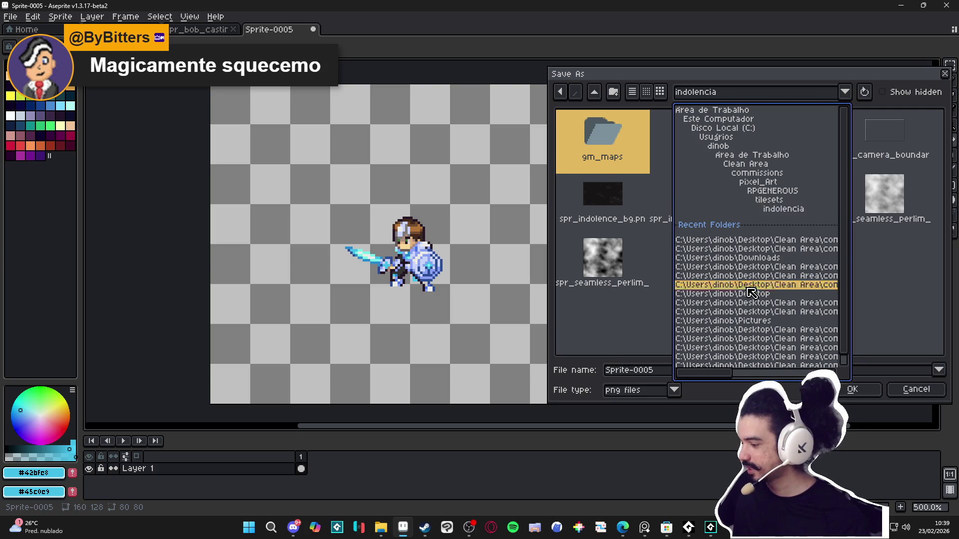
left_click(739, 284)
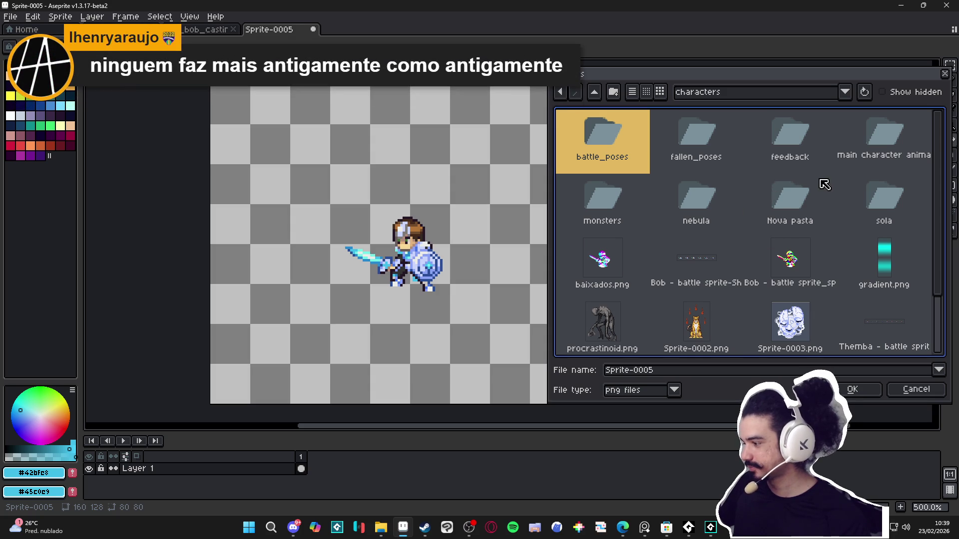
- Browse through vfx, character_spells and Bob into the empty converging light folder
mouse_move(548, 300)
left_mouse_down()
mouse_move(509, 295)
mouse_move(528, 296)
left_mouse_up()
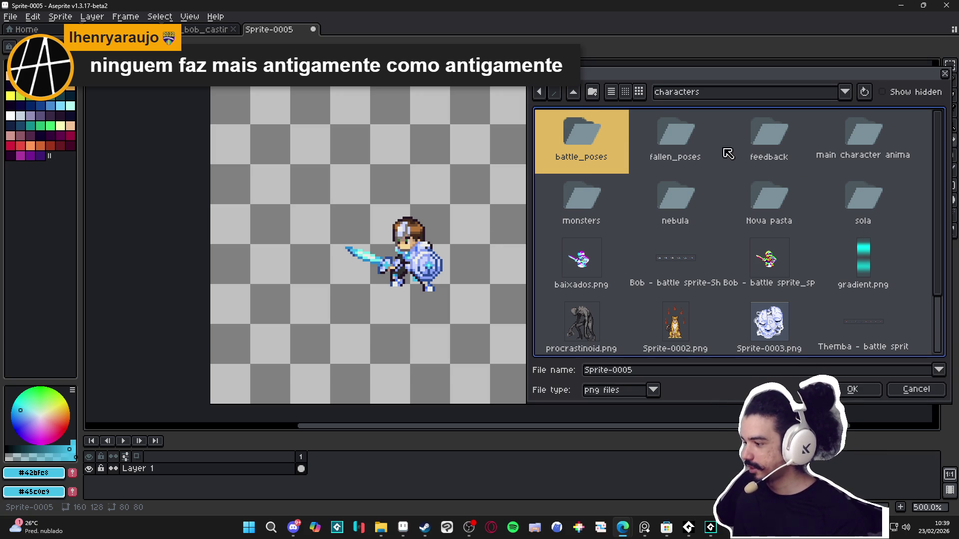
key("BackSpace")
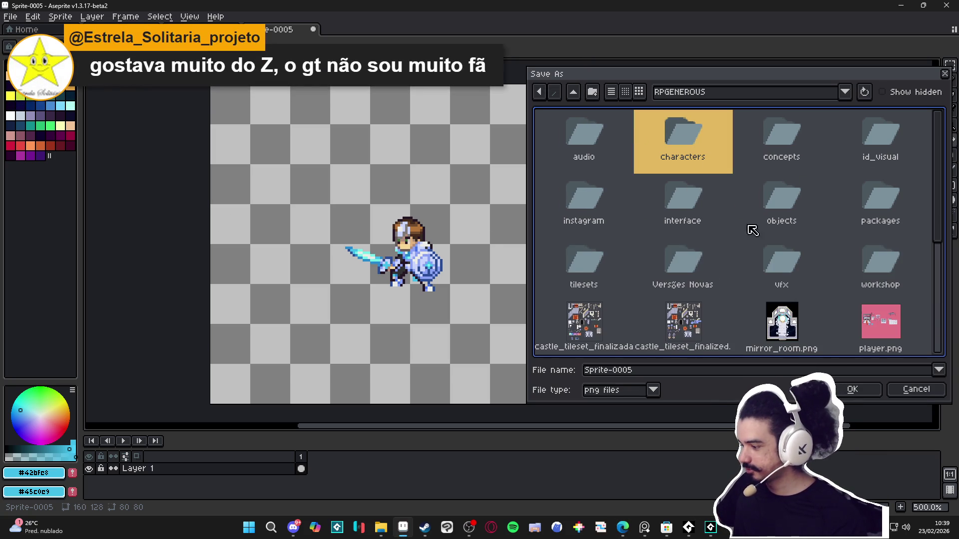
type("vfx")
key("Return")
double_click(671, 155)
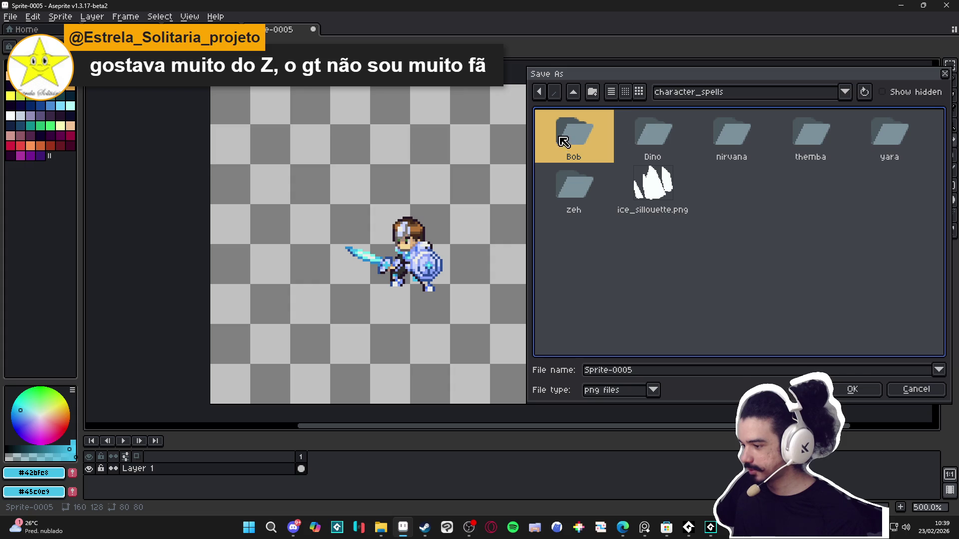
key("BackSpace")
double_click(708, 152)
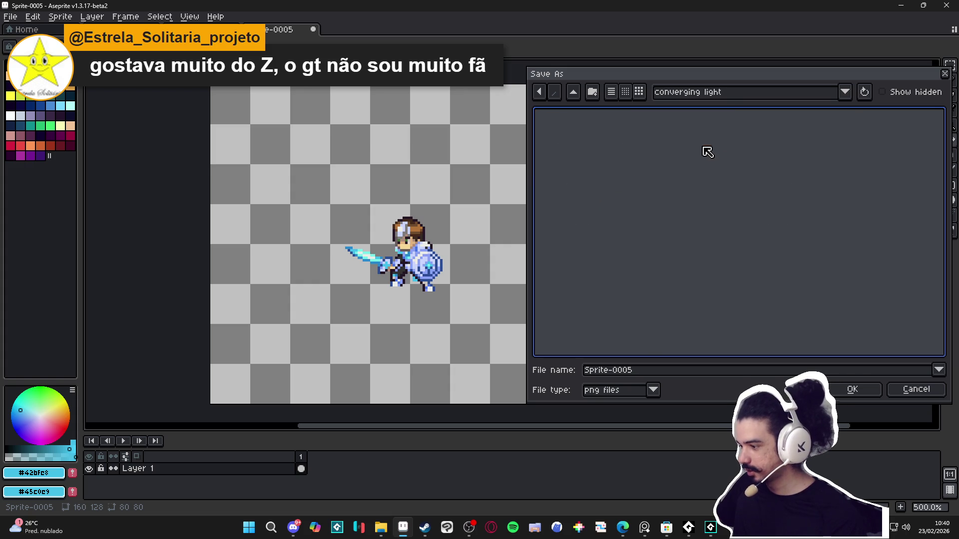
- Save the sprite there as converging_light.png
left_click(637, 372)
key("ctrl+a")
type("co")
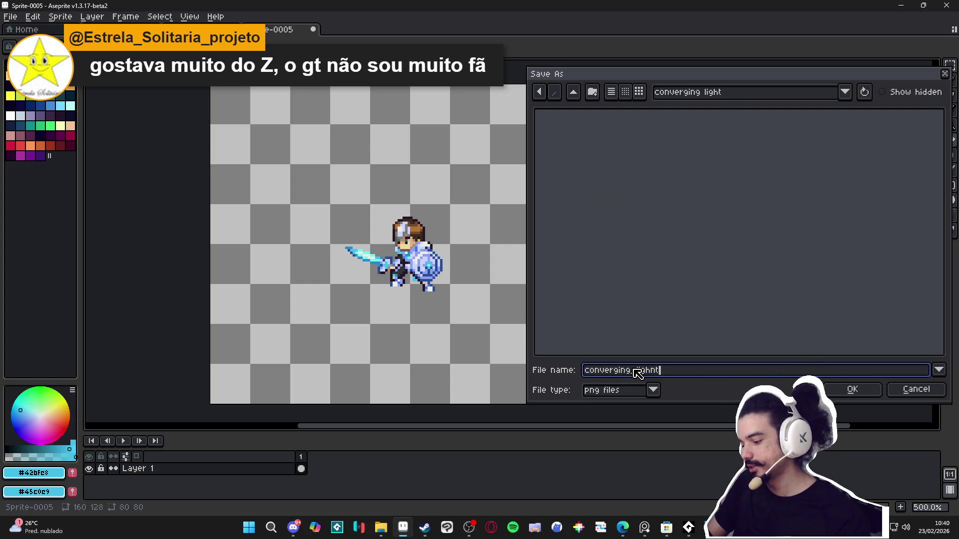
key("Return")
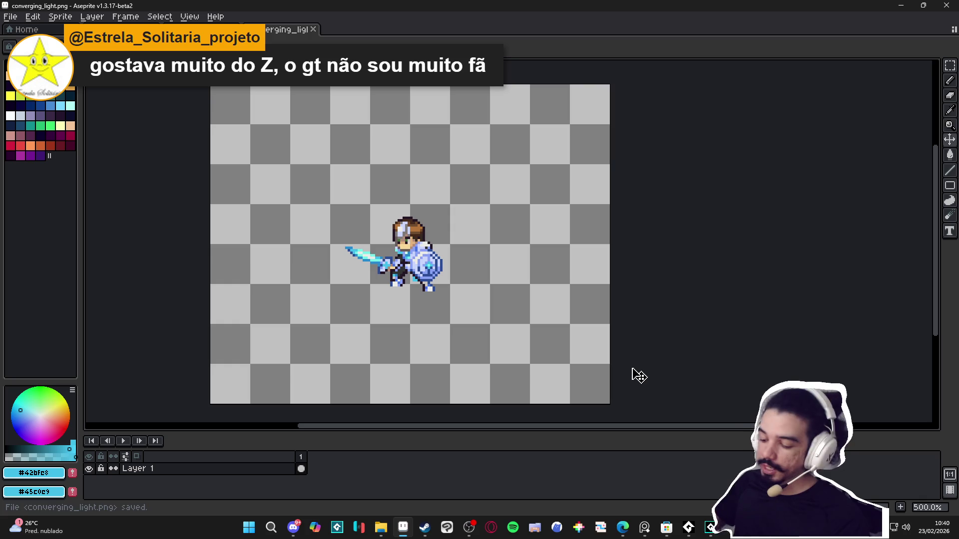
left_click(386, 527)
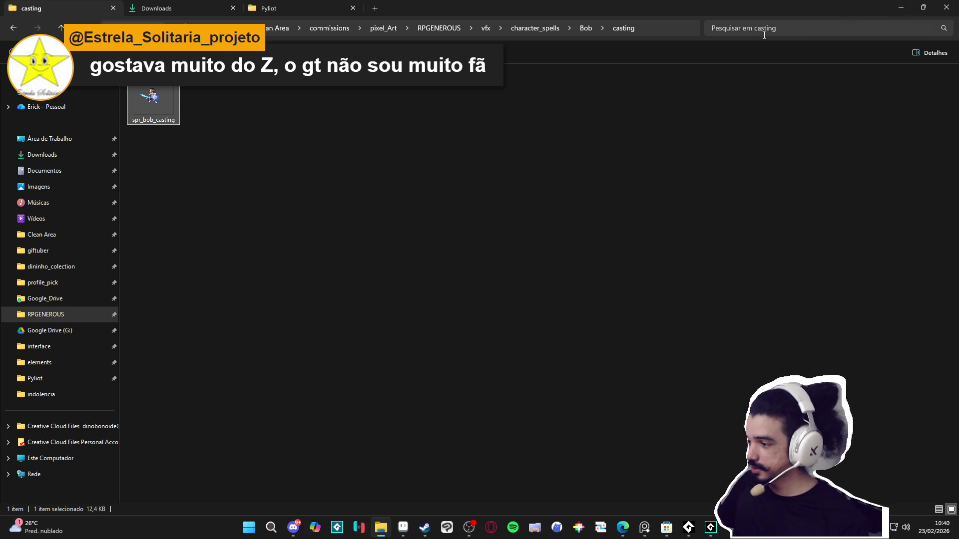
- Enter Bob's cryowhirlwind folder with large thumbnails, and cancel the app chooser from cryowhirlwind_step1
left_click(588, 29)
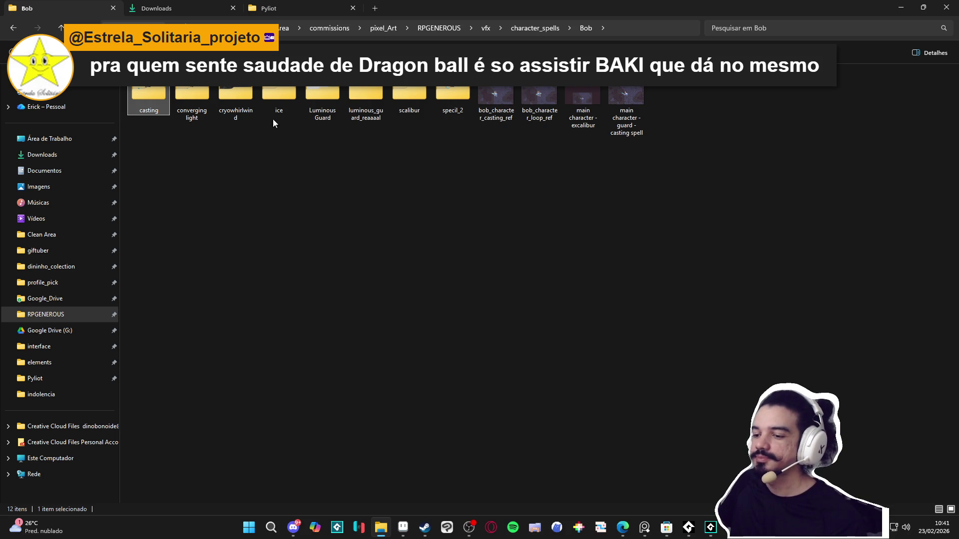
double_click(235, 98)
scroll(224, 153, "up", 4, "ctrl")
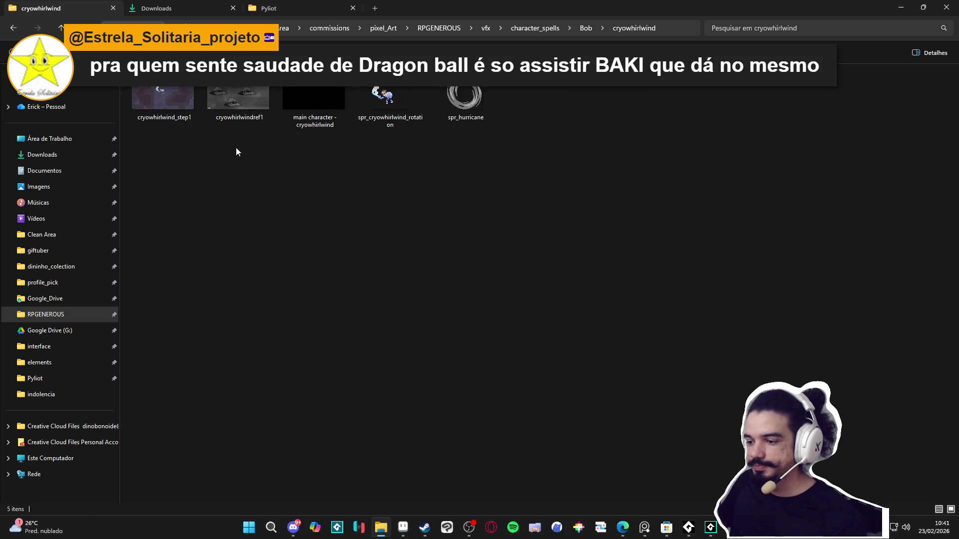
left_click(341, 131)
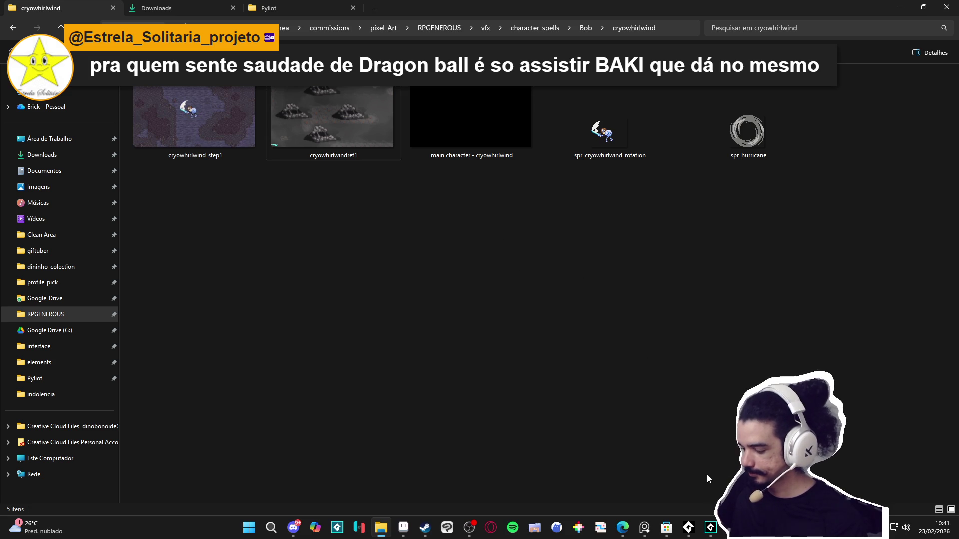
double_click(250, 142)
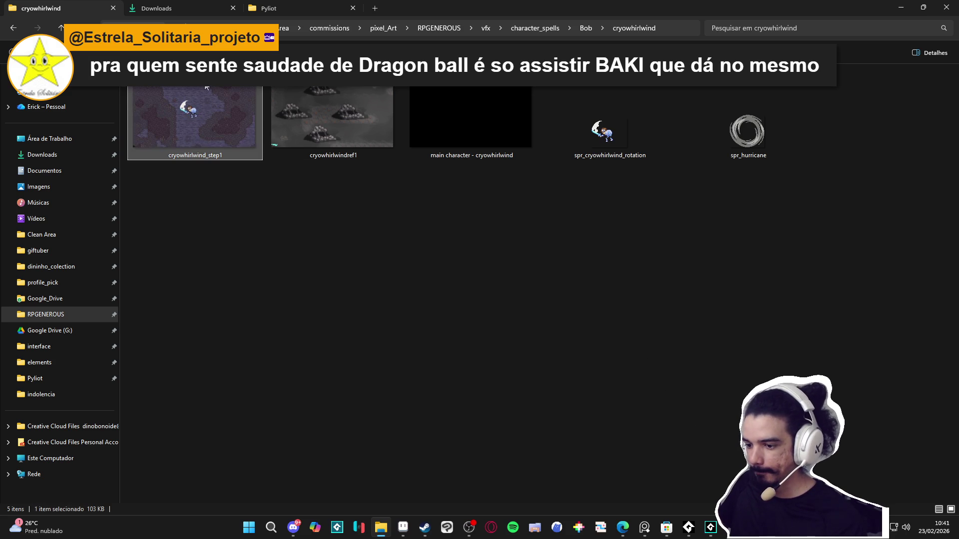
left_click(299, 159)
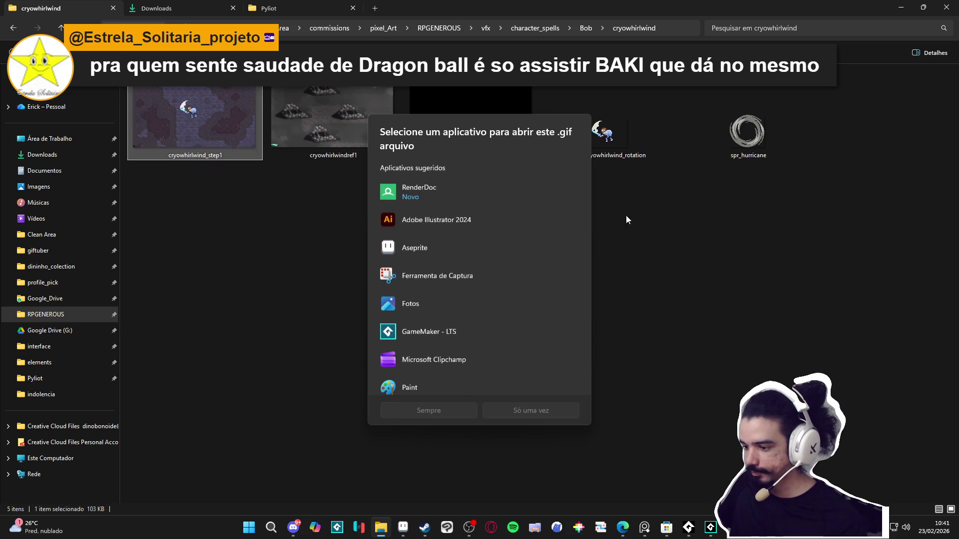
left_click(625, 215)
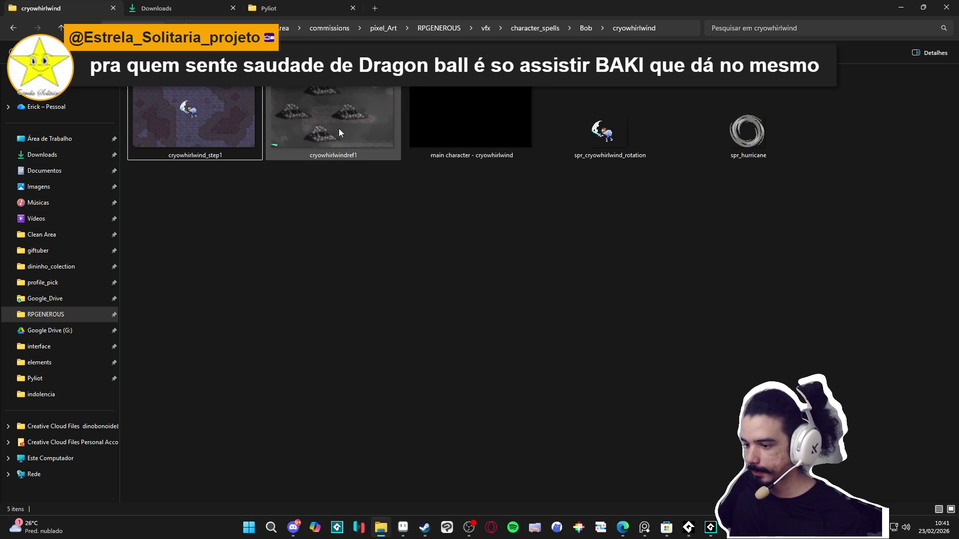
- Open 'main character - cryowhirlwind', make its Layer 1 background visible, then return to converging_light
double_click(423, 122)
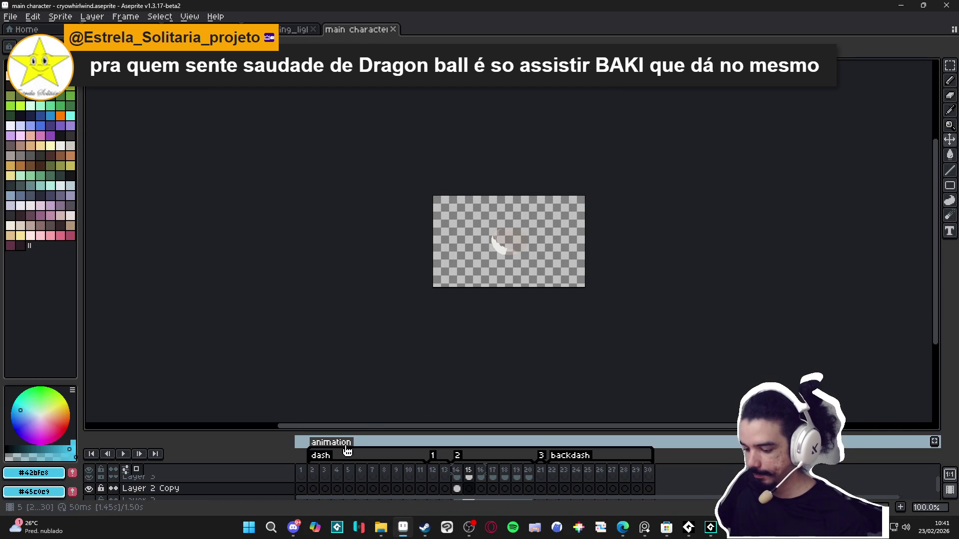
left_click_drag(370, 432, 370, 256)
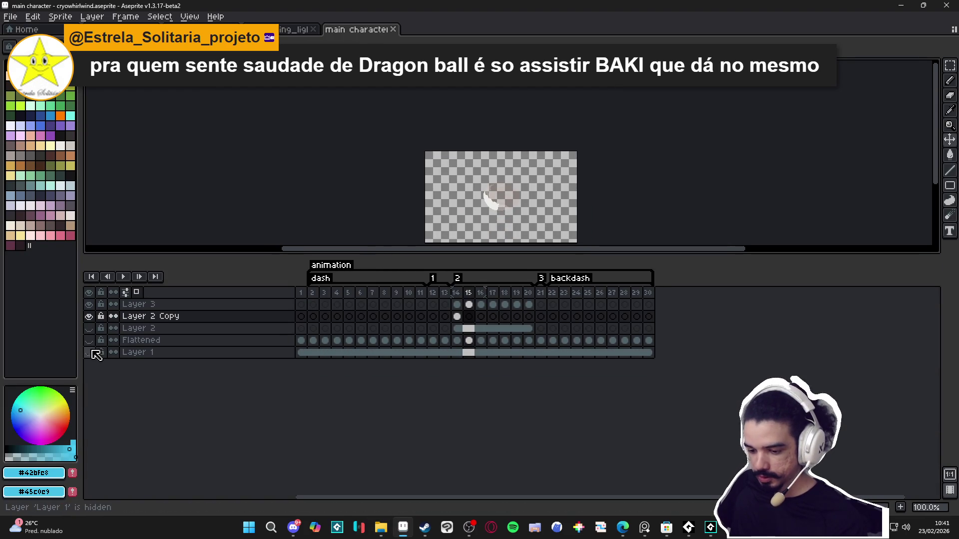
left_click(89, 352)
left_click(301, 352)
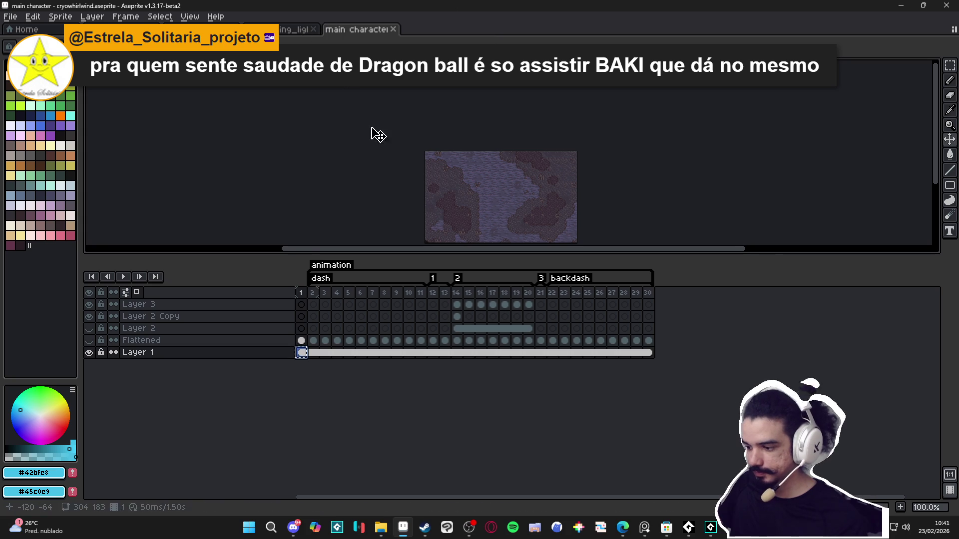
scroll(394, 196, "down", 2)
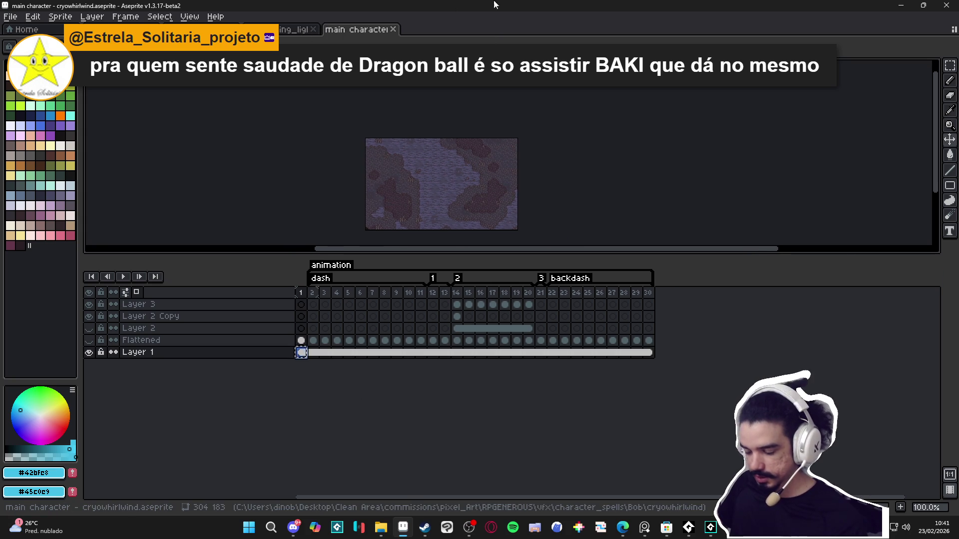
key("ctrl+shift+Tab")
- Resize the converging_light canvas to 304×183 pixels
left_click_drag(484, 255, 476, 411)
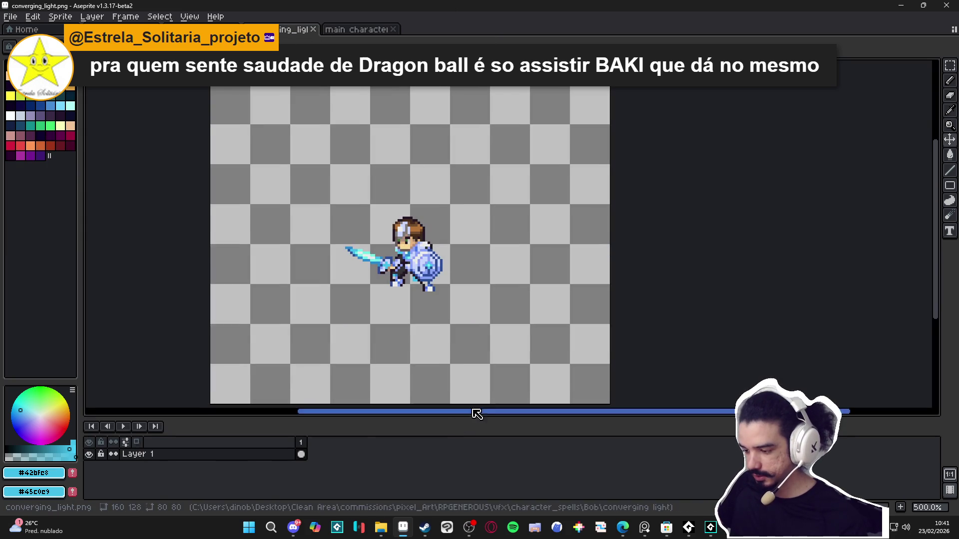
key("ctrl+alt+c")
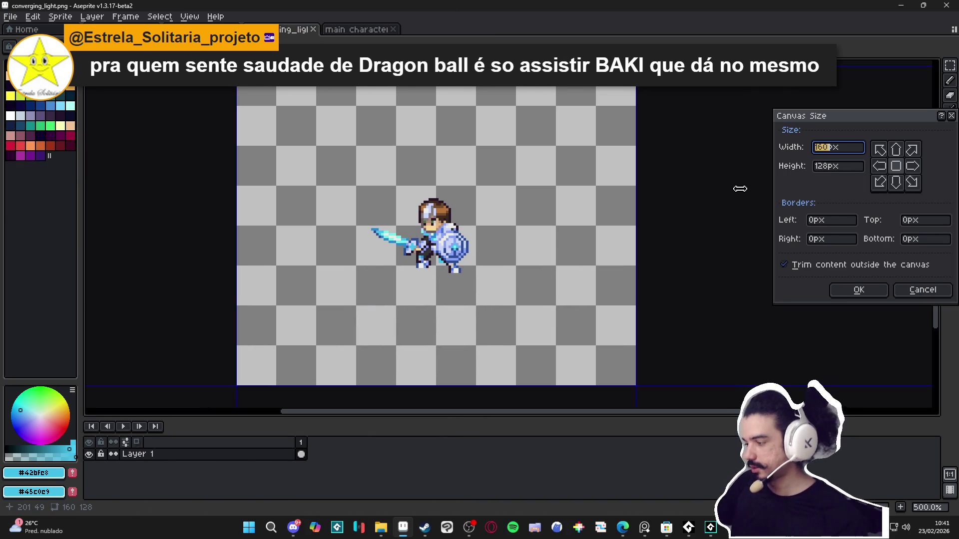
type("304")
key("Tab")
type("18")
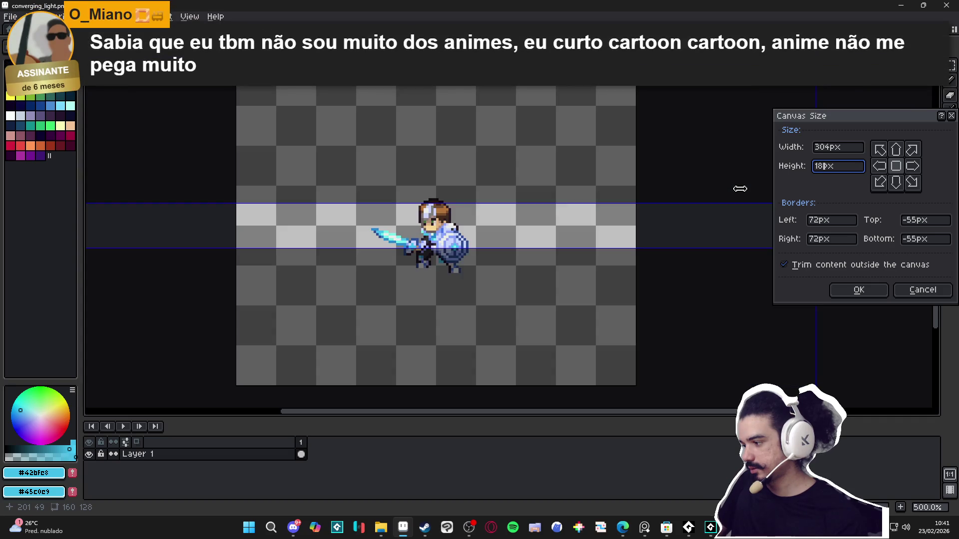
type("3")
key("Return")
- Move the knight about 100 px lower on the canvas
scroll(552, 236, "down", 2)
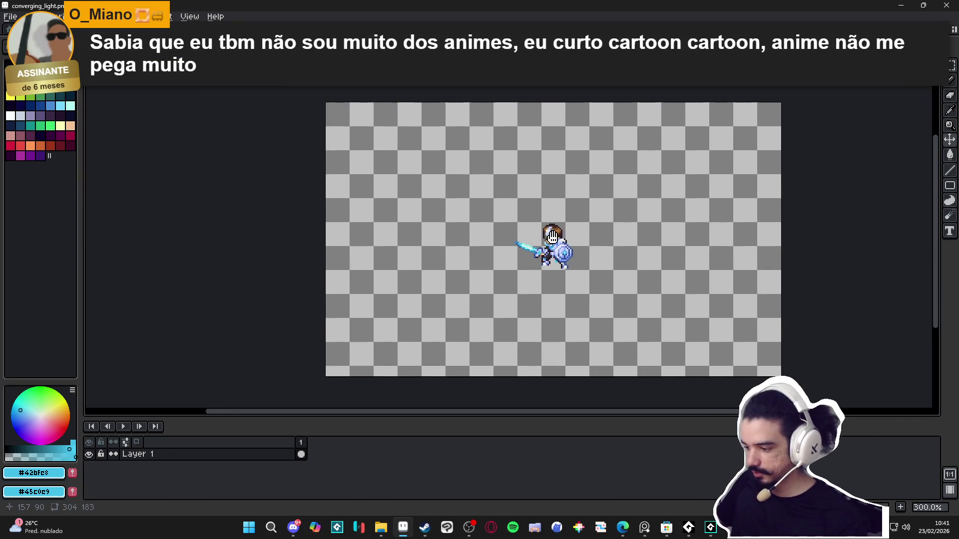
left_click_drag(553, 237, 498, 228)
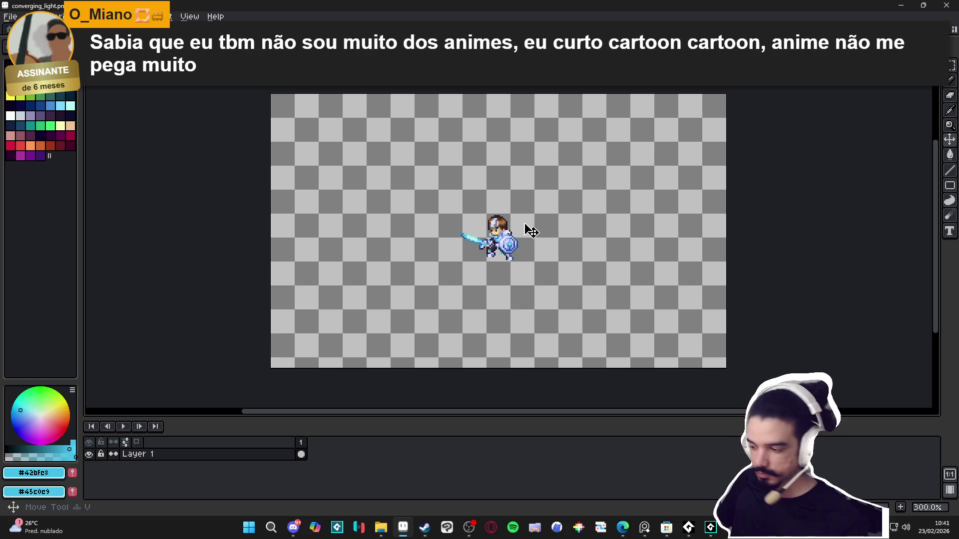
left_click(503, 247)
left_click_drag(504, 247, 504, 299)
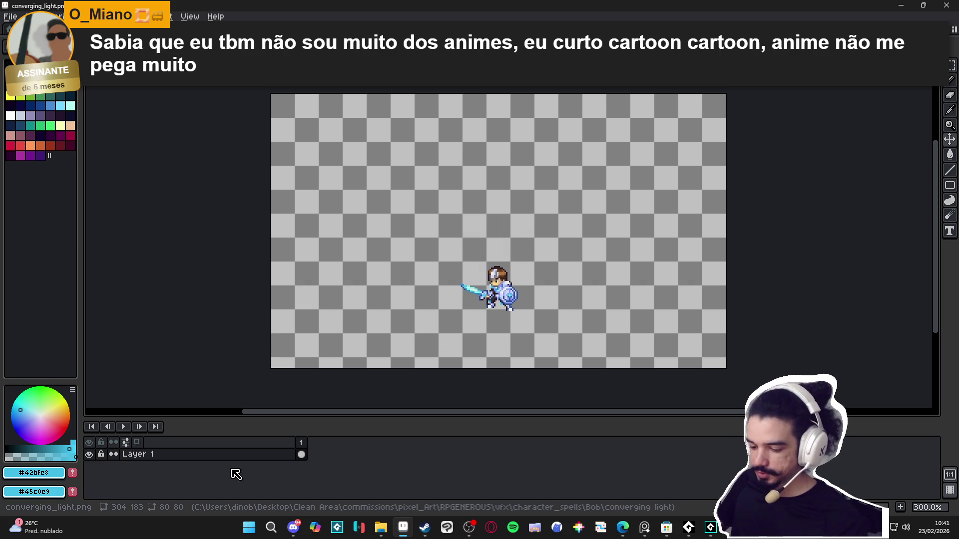
- Add a new layer beneath Layer 1, paste the forest-floor background into it, and nudge the knight upward
key("shift+n")
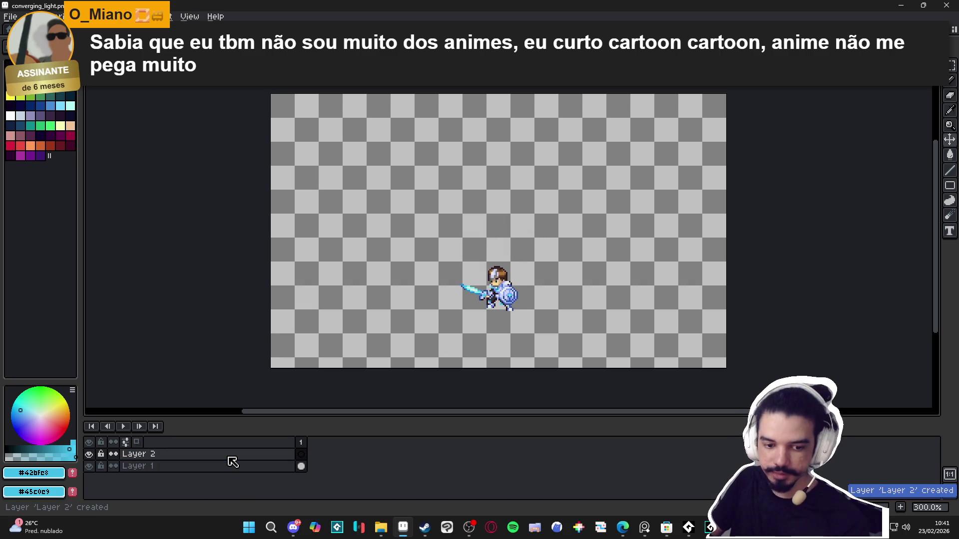
mouse_move(231, 456)
left_mouse_down()
mouse_move(240, 483)
mouse_move(239, 472)
left_mouse_up()
key("ctrl+v")
left_click(499, 295, "ctrl")
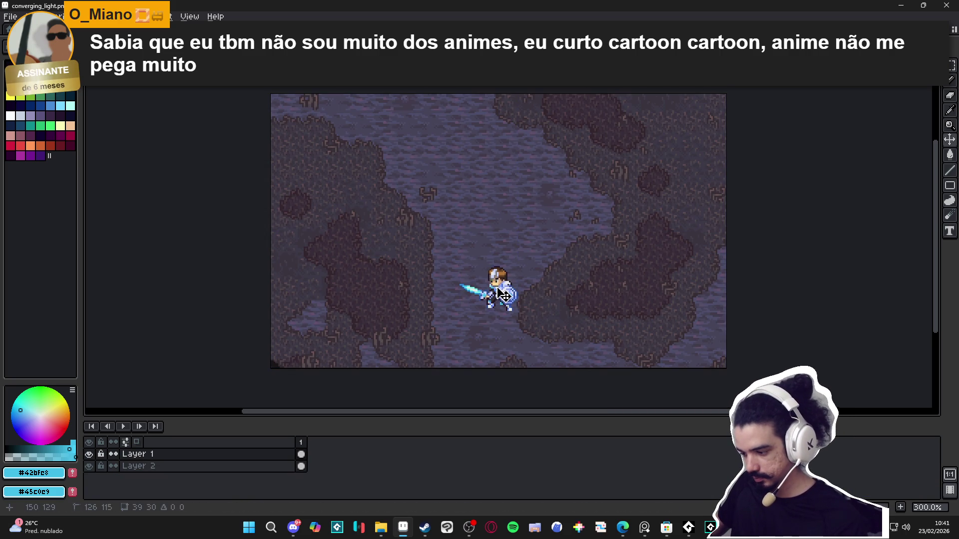
left_click_drag(499, 295, 502, 284)
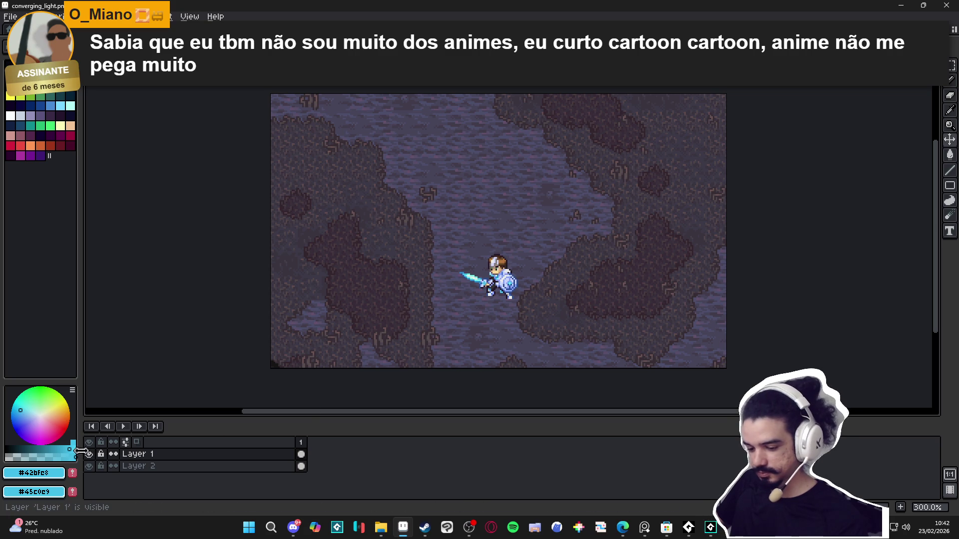
- Make Layer 2 active, save converging_light.png, and switch to Discord
left_click(260, 470)
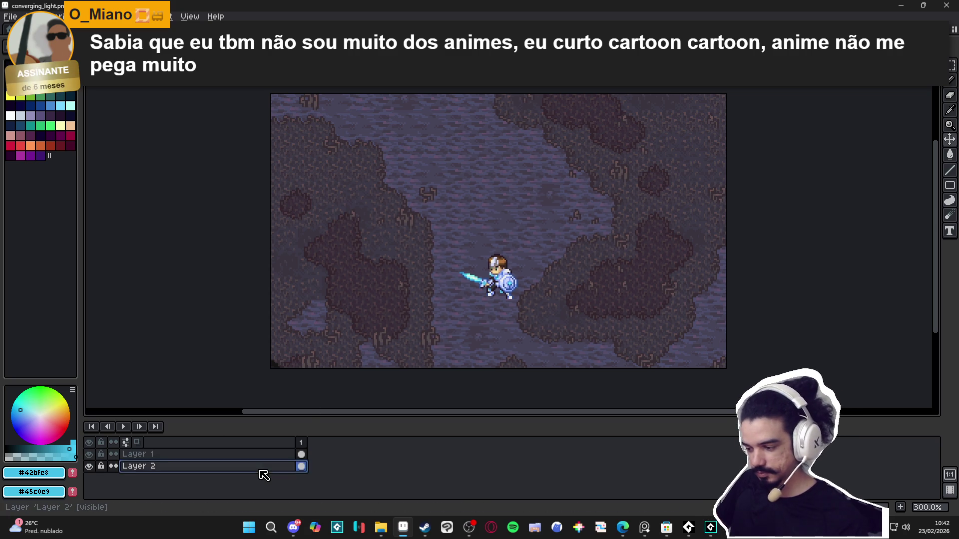
key("ctrl+s")
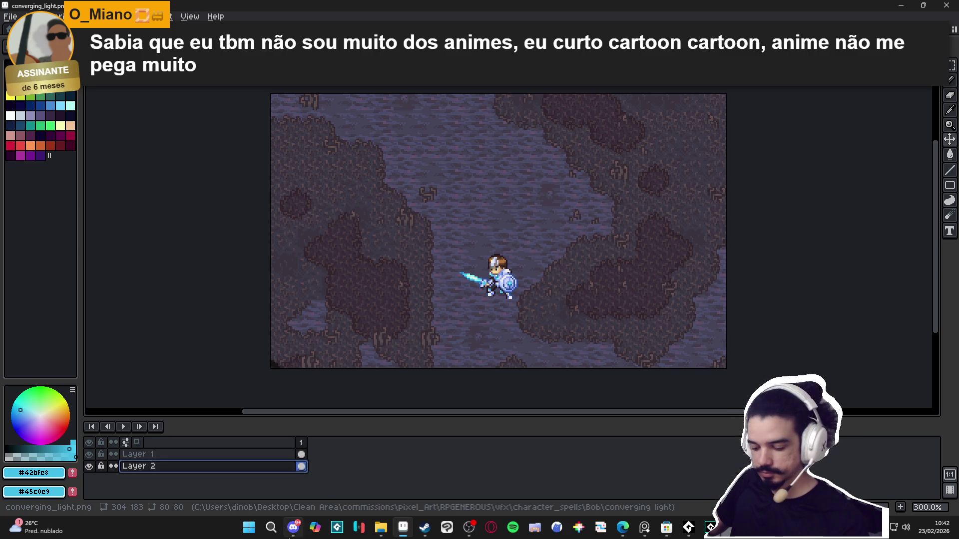
left_click(294, 527)
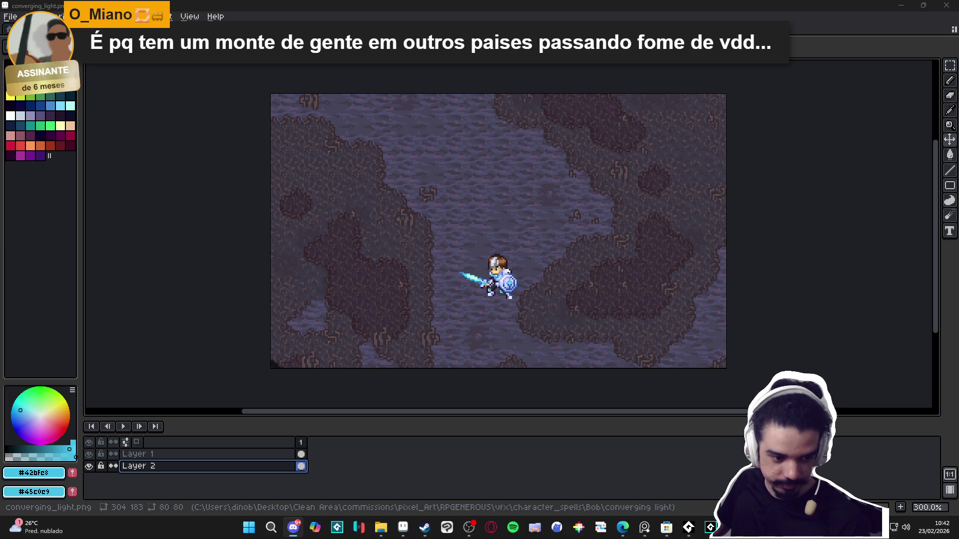
- Add empty Layer 3 above Layer 2 and zoom the canvas to 400%
key("shift+n")
key("plus")
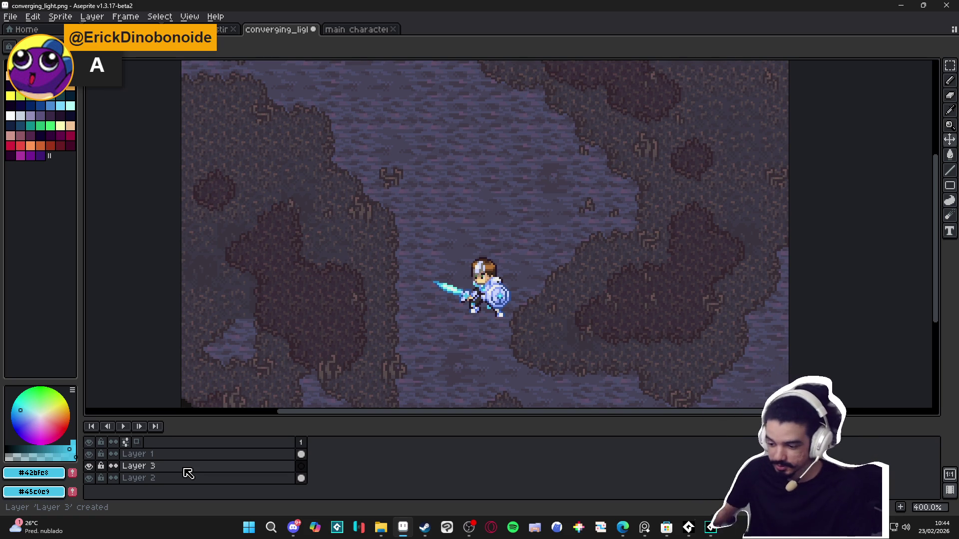
left_click(468, 527)
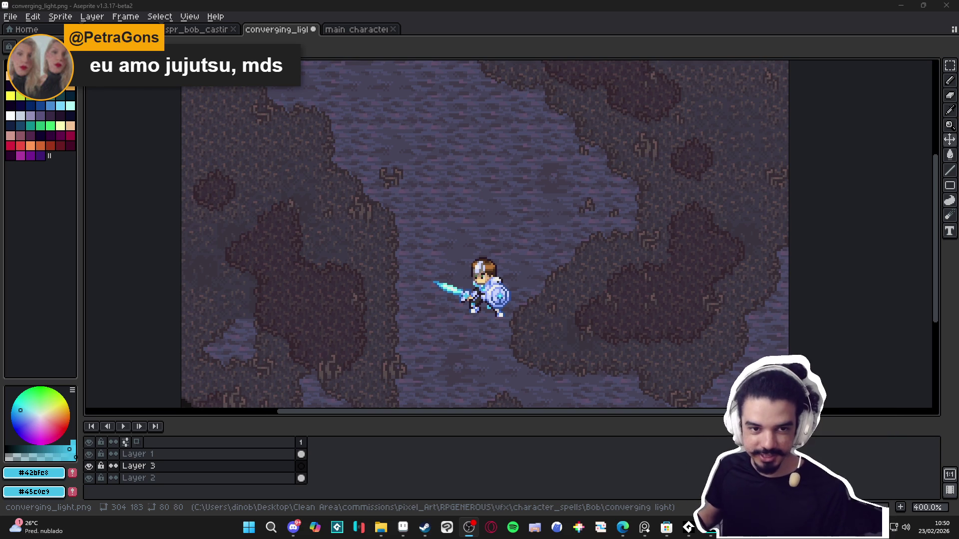
key("alt+Tab")
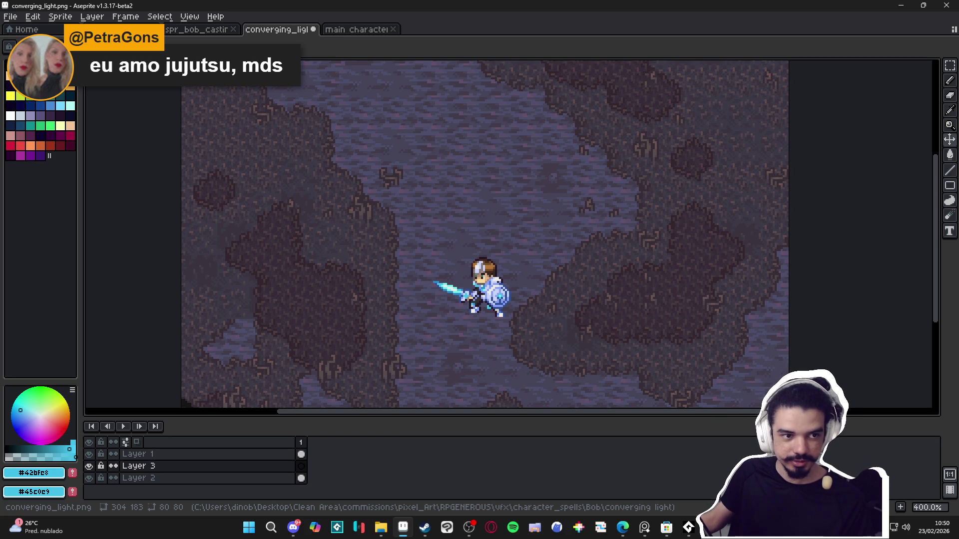
key("alt+Tab")
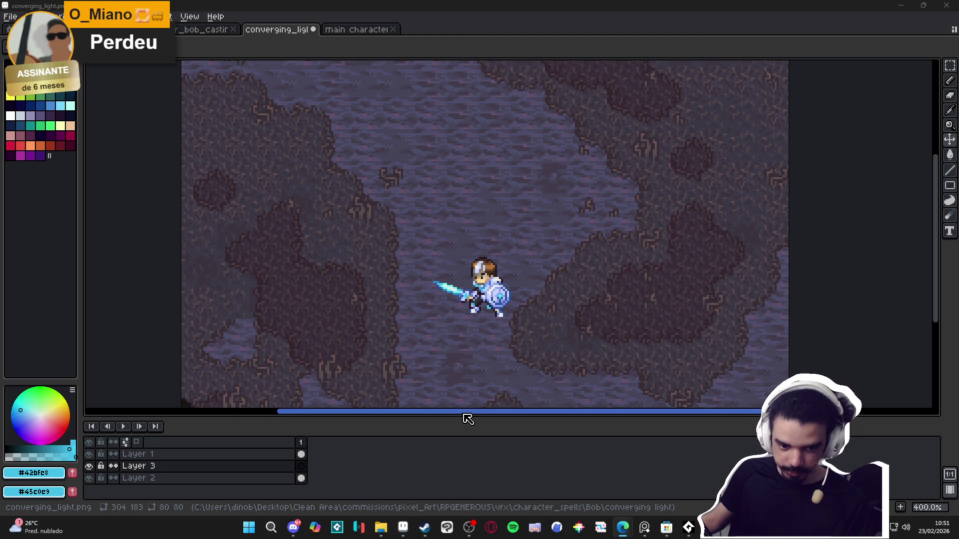
- Check the recording software, then return to Aseprite
mouse_move(531, 353)
left_mouse_down()
mouse_move(534, 336)
mouse_move(539, 368)
left_mouse_up()
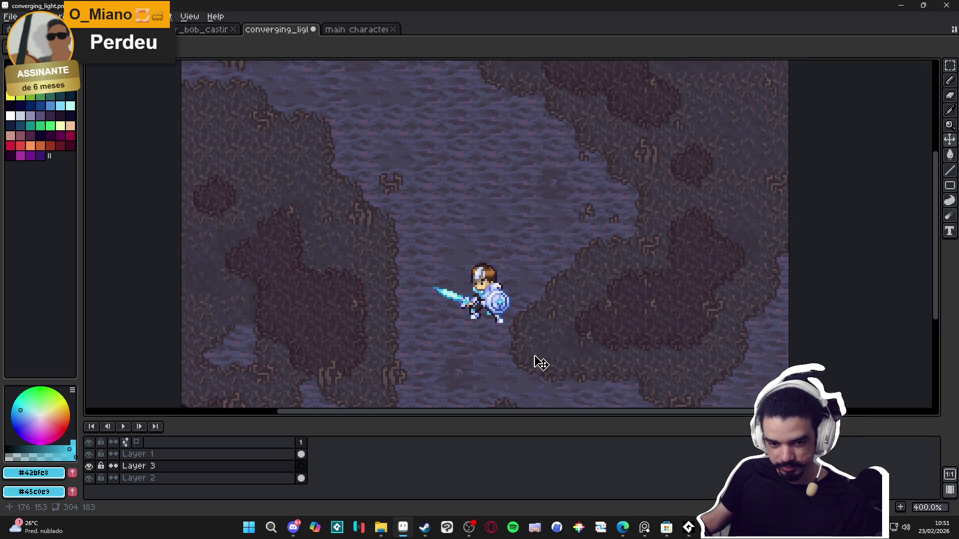
left_click(477, 534)
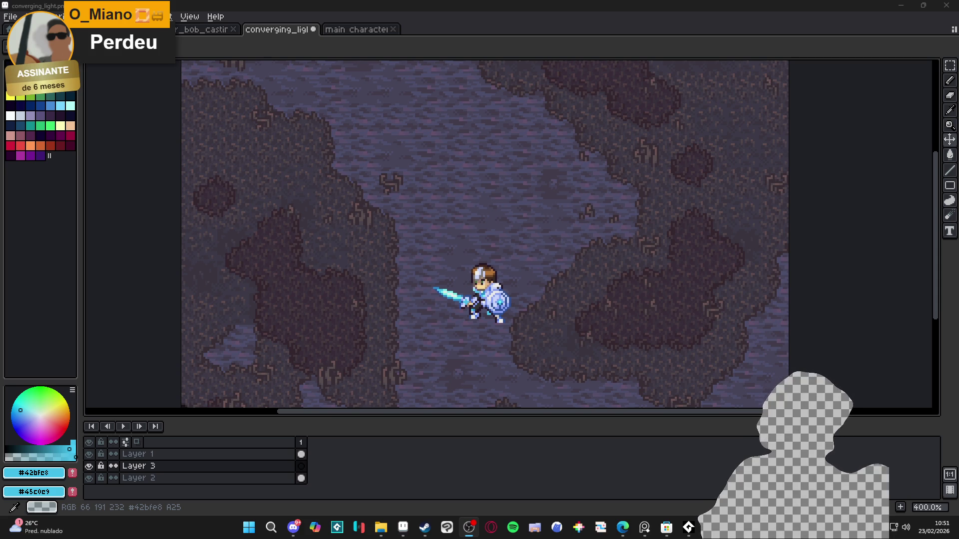
key("alt+Tab")
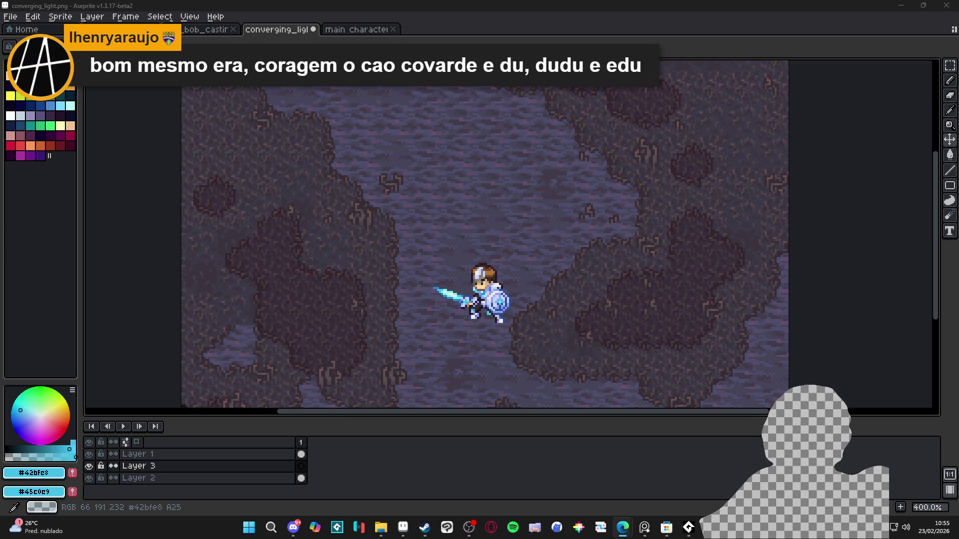
- After checking the web browser, cycle documents and select the converging_light.png tab
key("alt+Tab")
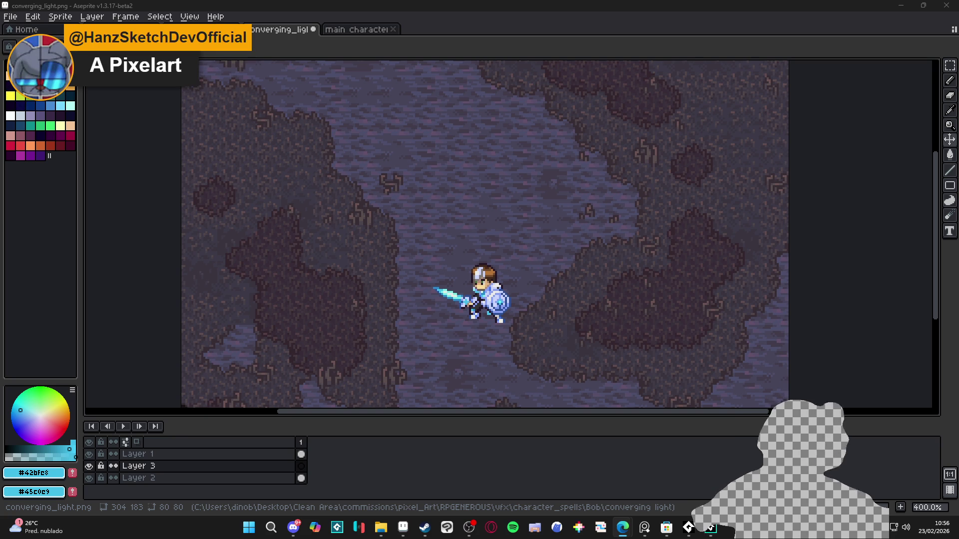
scroll(534, 337, "down", 2)
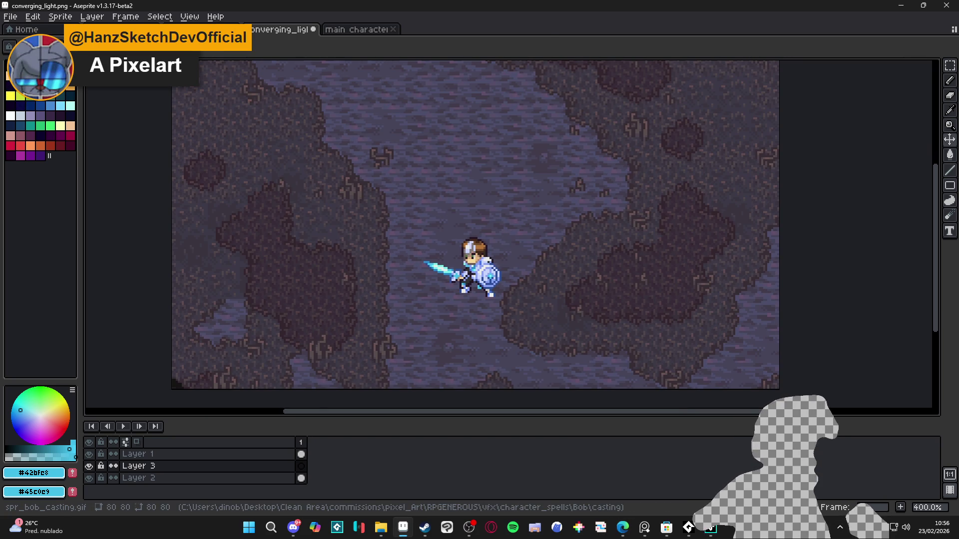
key("ctrl+Tab")
key("ctrl+Tab")
scroll(428, 254, "up", 2)
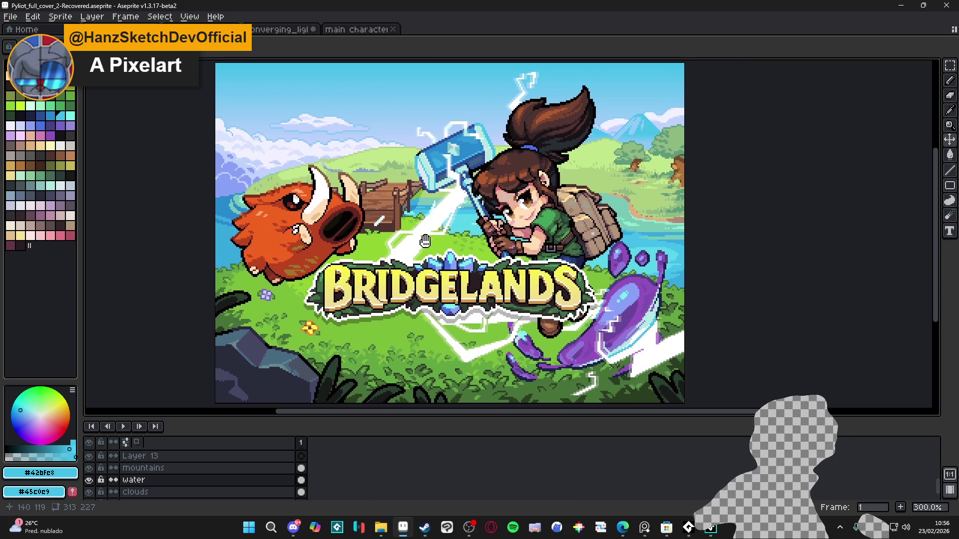
scroll(428, 255, "left", 1)
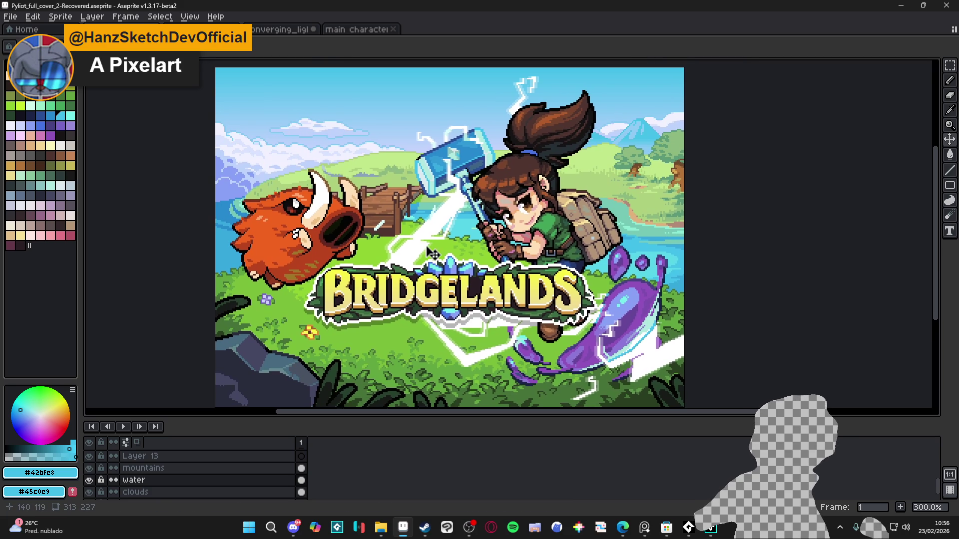
left_click(286, 31)
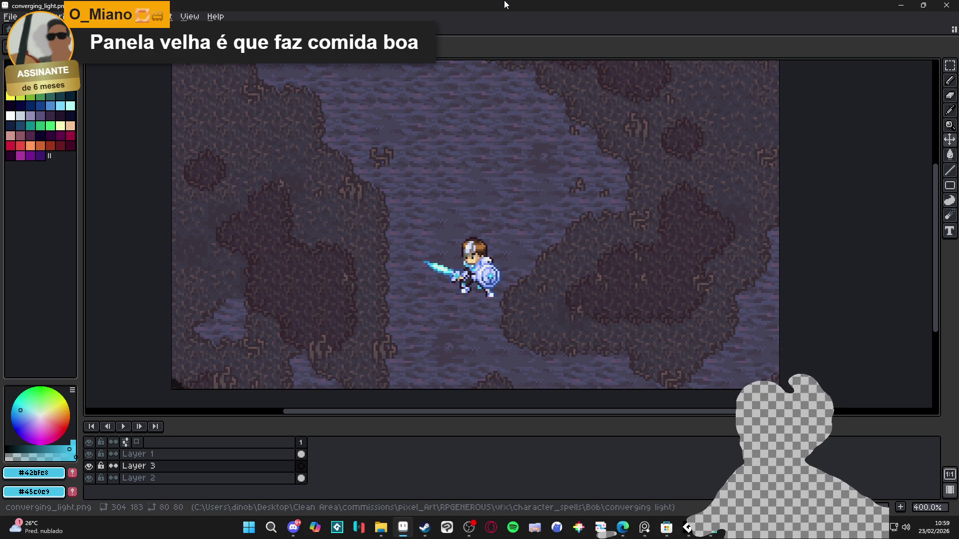
- Shift the converging_light map view slightly around the knight, then switch to Discord
left_click_drag(512, 283, 523, 301)
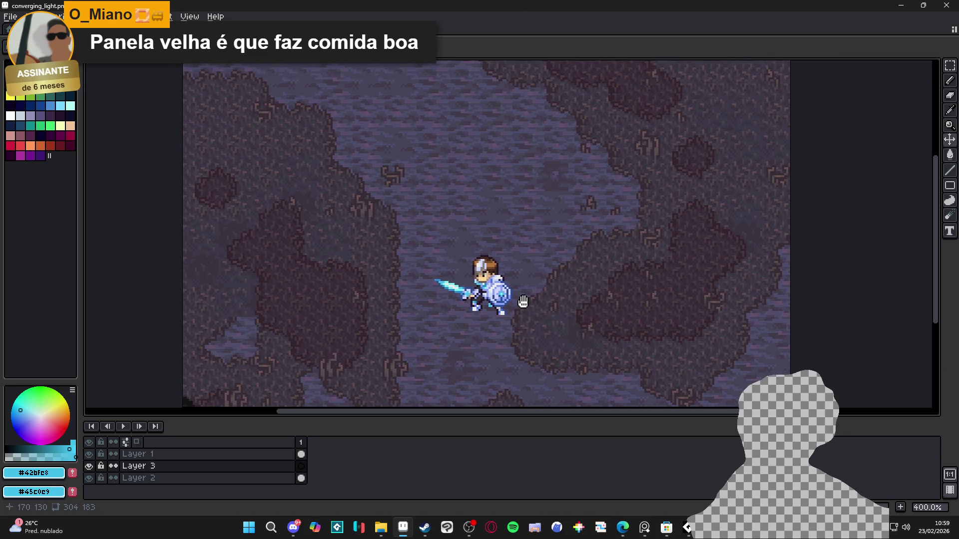
scroll(523, 302, "down", 1)
scroll(524, 304, "up", 1)
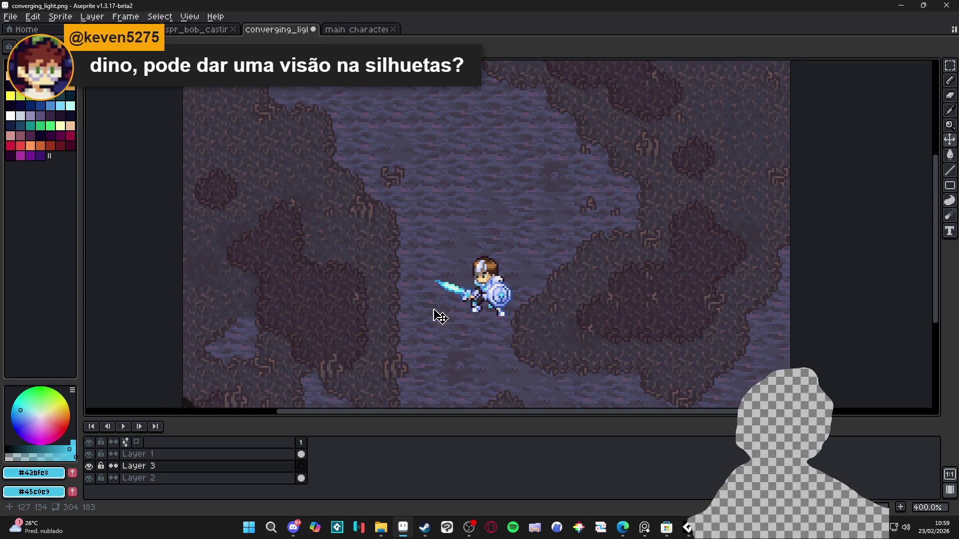
left_click(290, 535)
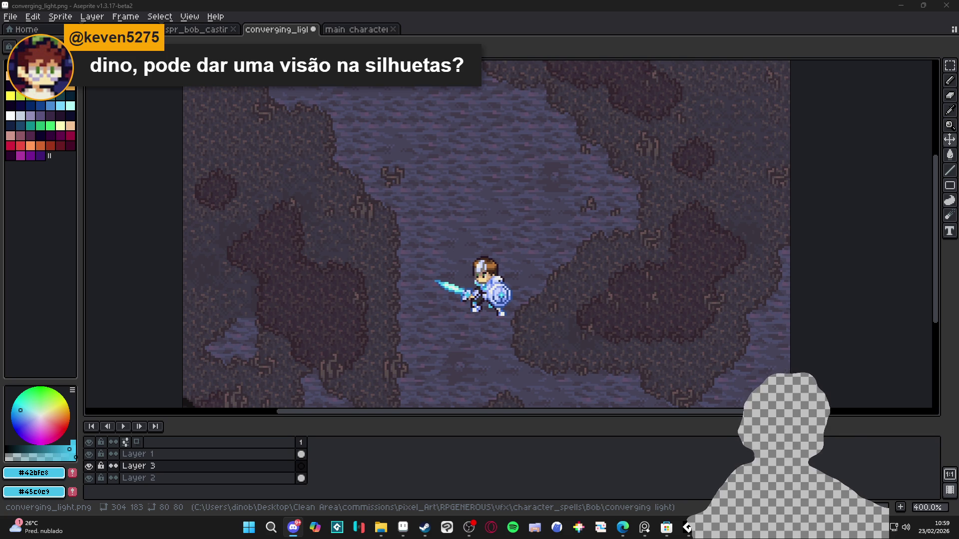
- Create a new sprite and paste the creature silhouette sheet into it
left_click(10, 17)
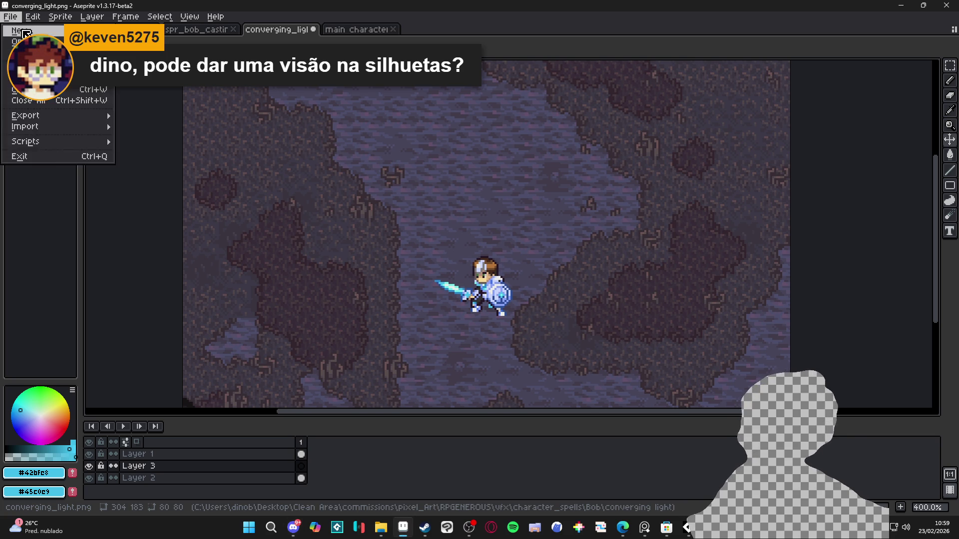
left_click(20, 24)
left_click(459, 371)
key("ctrl+v")
scroll(573, 241, "down", 3)
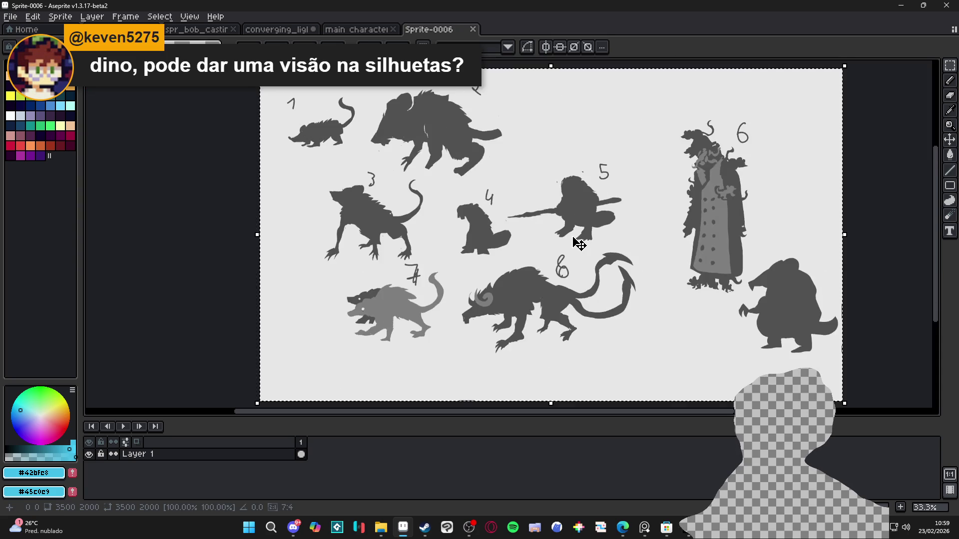
left_click_drag(524, 255, 542, 244)
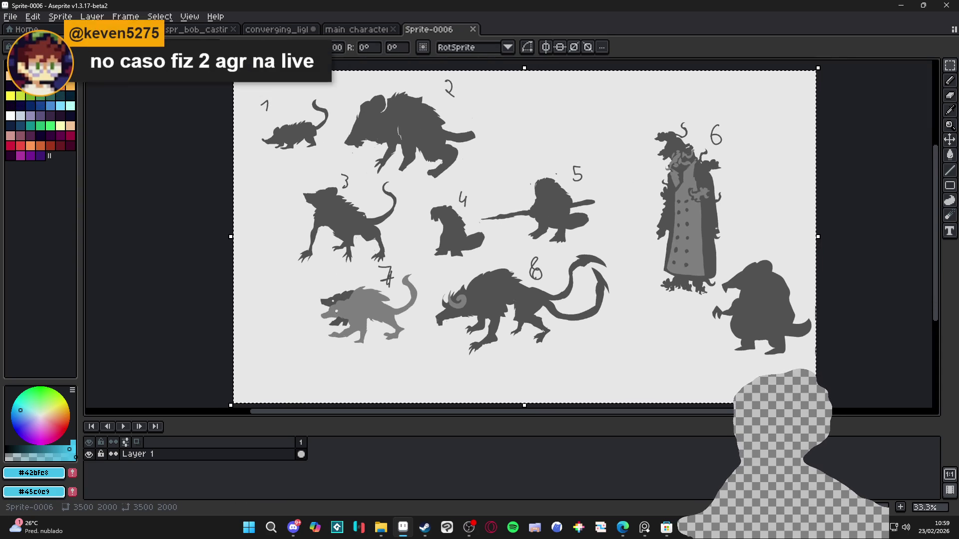
- Drop the moved sketches and clear the selection
key("alt+Tab")
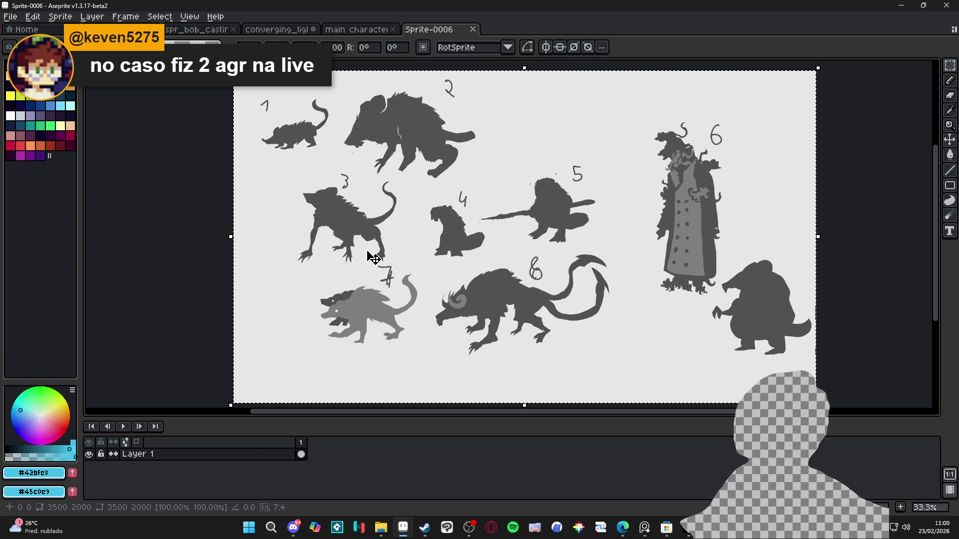
scroll(524, 253, "down", 1)
scroll(528, 283, "up", 1)
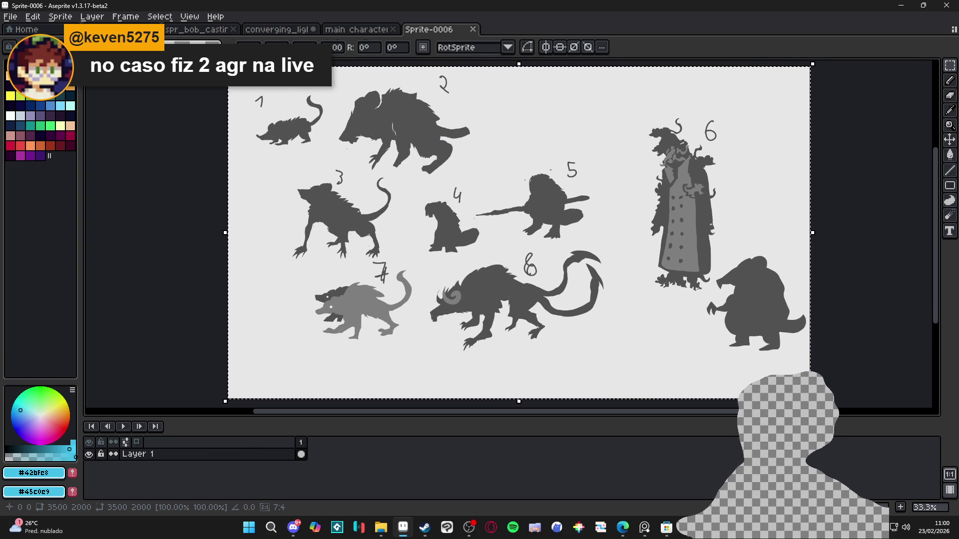
key("Return")
scroll(486, 278, "up", 1)
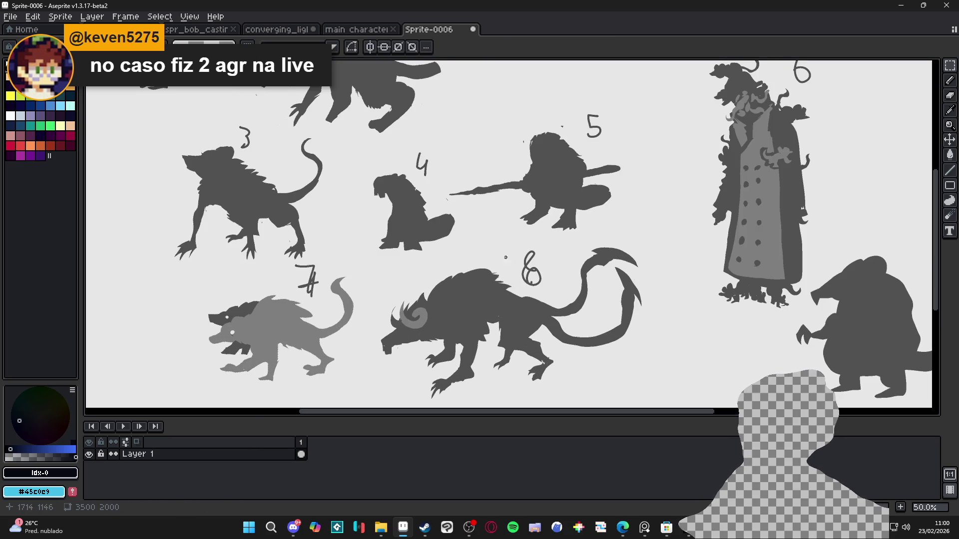
left_click_drag(482, 235, 353, 331)
- Try pencil marks around creature 8 and undo each of them
left_click(430, 255)
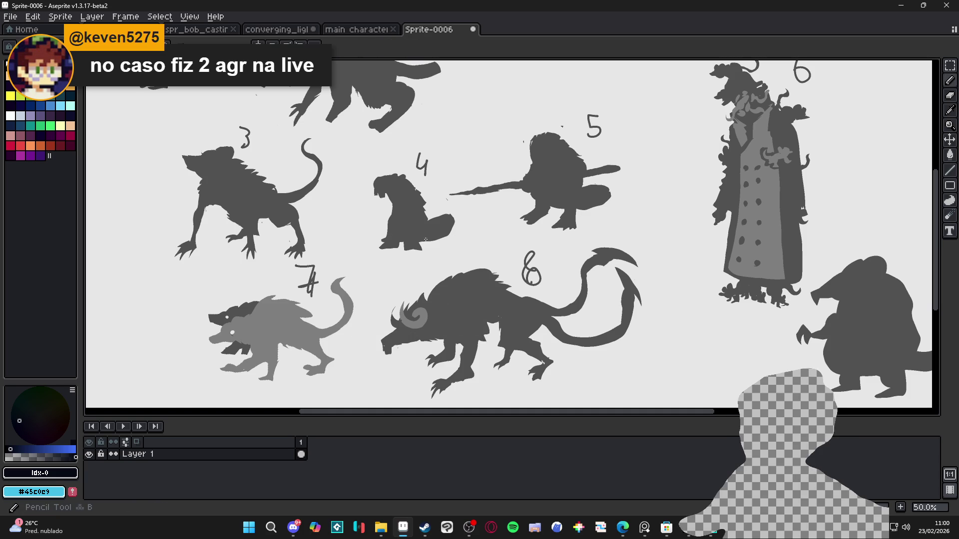
key("ctrl+z")
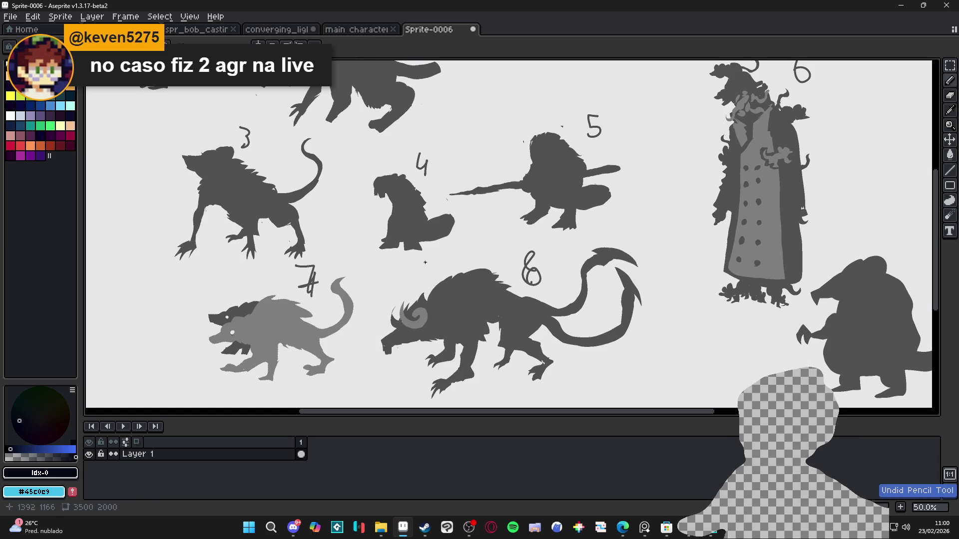
mouse_move(446, 260)
left_mouse_down()
mouse_move(398, 276)
mouse_move(369, 375)
mouse_move(392, 382)
left_mouse_up()
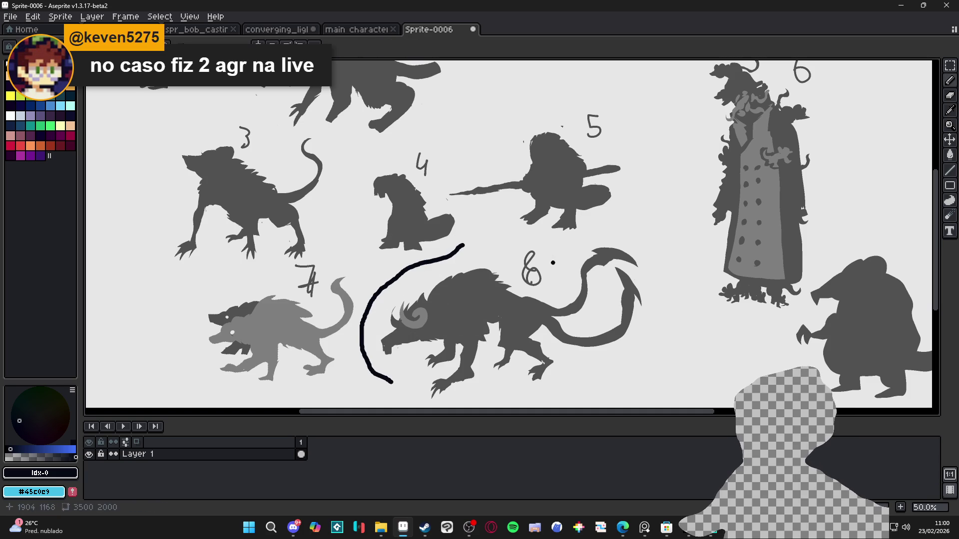
key("ctrl+z")
mouse_move(533, 223)
left_mouse_down()
mouse_move(509, 255)
mouse_move(555, 252)
left_mouse_up()
key("ctrl+z")
key("ctrl+z")
scroll(408, 324, "down", 1)
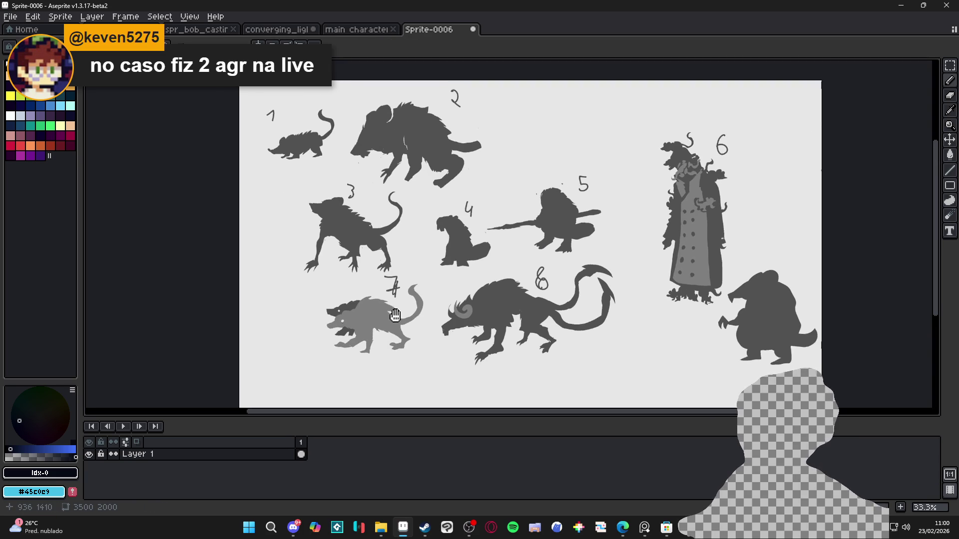
scroll(418, 323, "up", 1)
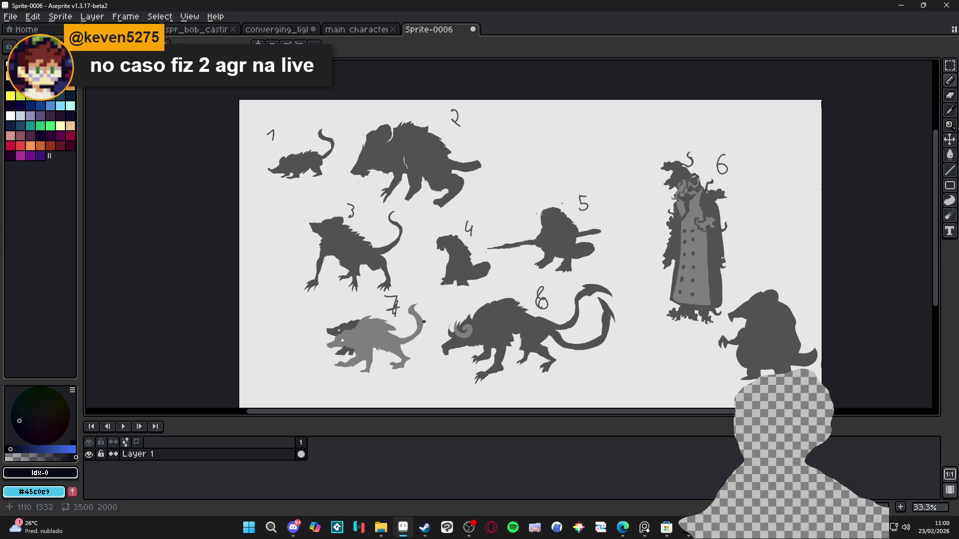
scroll(424, 321, "down", 2)
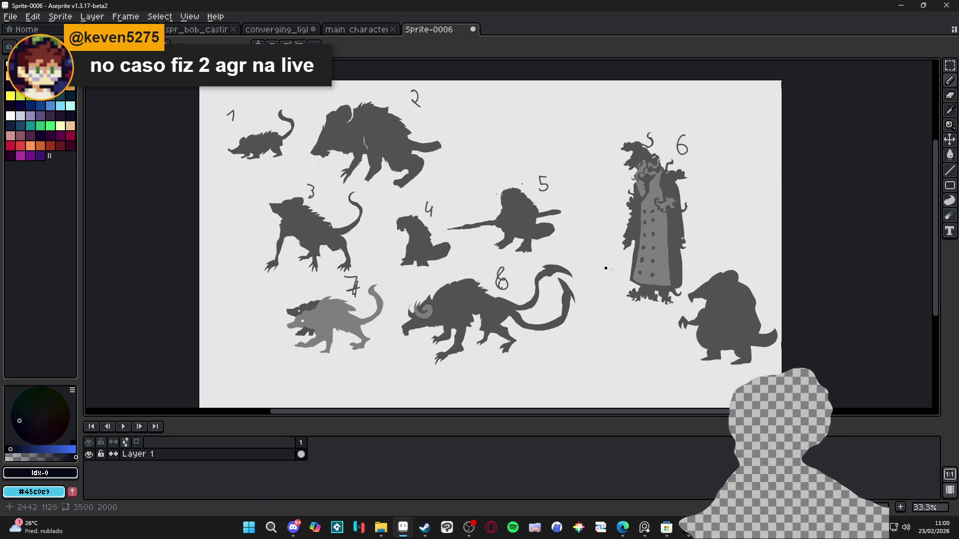
scroll(605, 269, "down", 2)
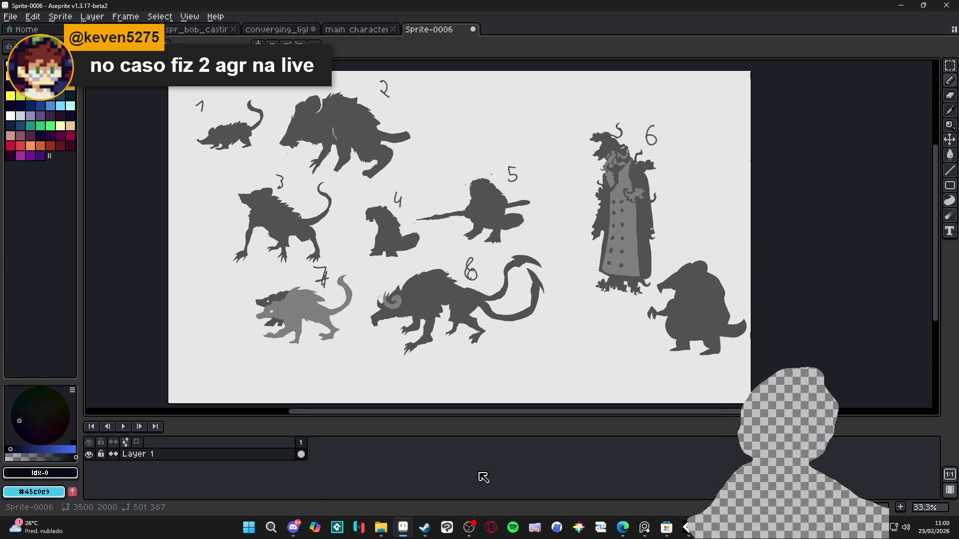
- Check Discord, return to Aseprite, and begin another new sprite from the File menu
left_click(293, 527)
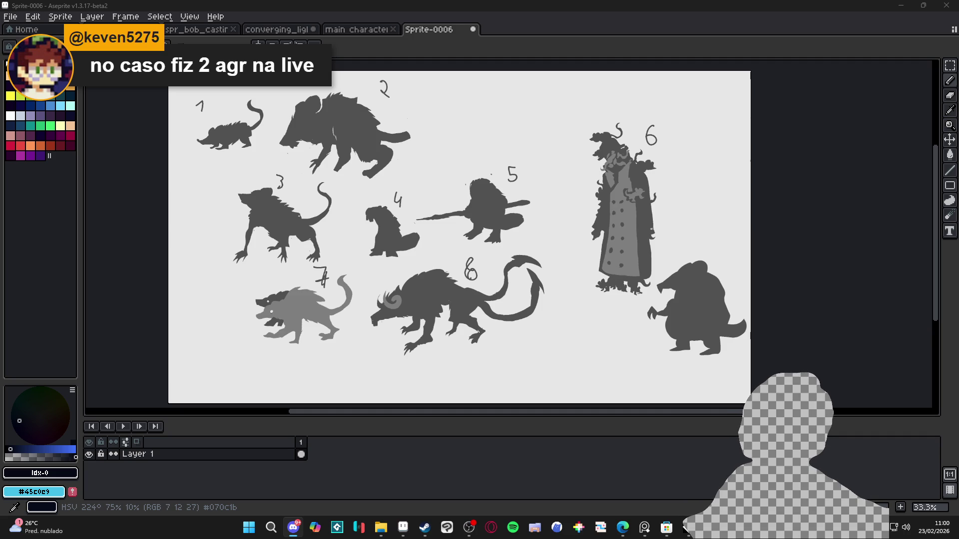
left_click(403, 528)
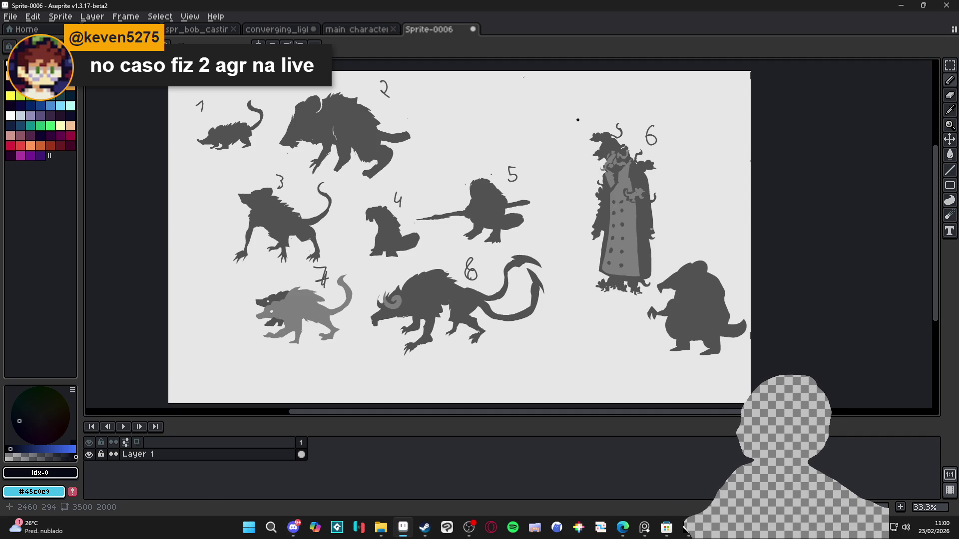
left_click(10, 17)
left_click(20, 30)
- Confirm blank Sprite-0007, paste the two-creature image, and undo a trial arrow
left_click(449, 369)
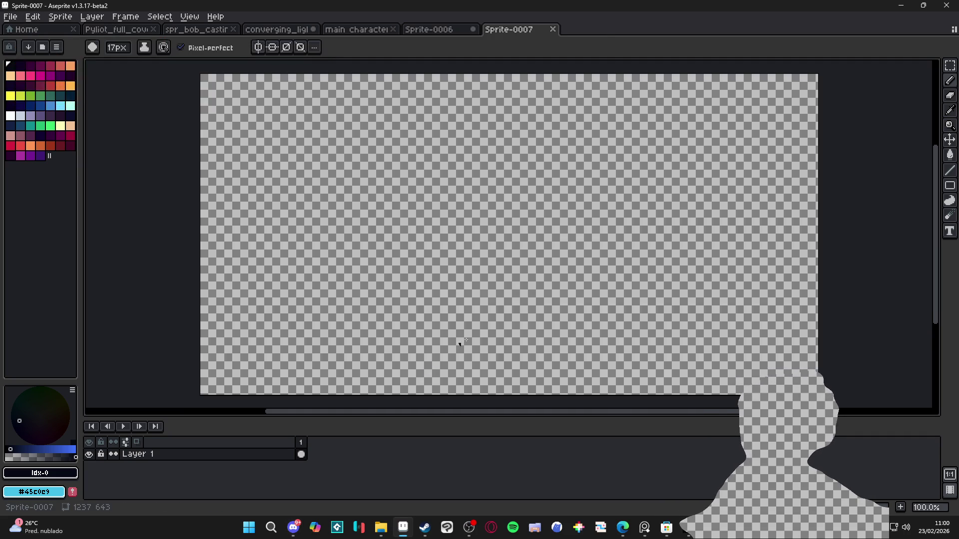
key("ctrl+v")
left_click_drag(567, 141, 633, 196)
left_click_drag(614, 119, 632, 195)
scroll(543, 229, "down", 1)
scroll(543, 229, "up", 1)
key("ctrl+z")
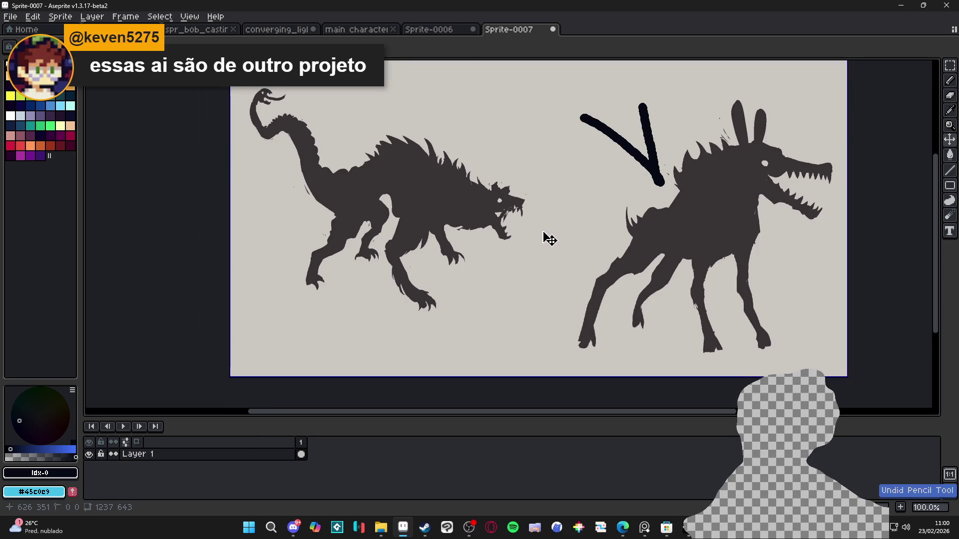
key("ctrl+z")
key("ctrl+z")
- Sketch an arrow above the left creature while comparing against Sprite-0006
left_click_drag(538, 114, 502, 158)
mouse_move(505, 97)
left_mouse_down()
mouse_move(495, 157)
mouse_move(559, 156)
left_mouse_up()
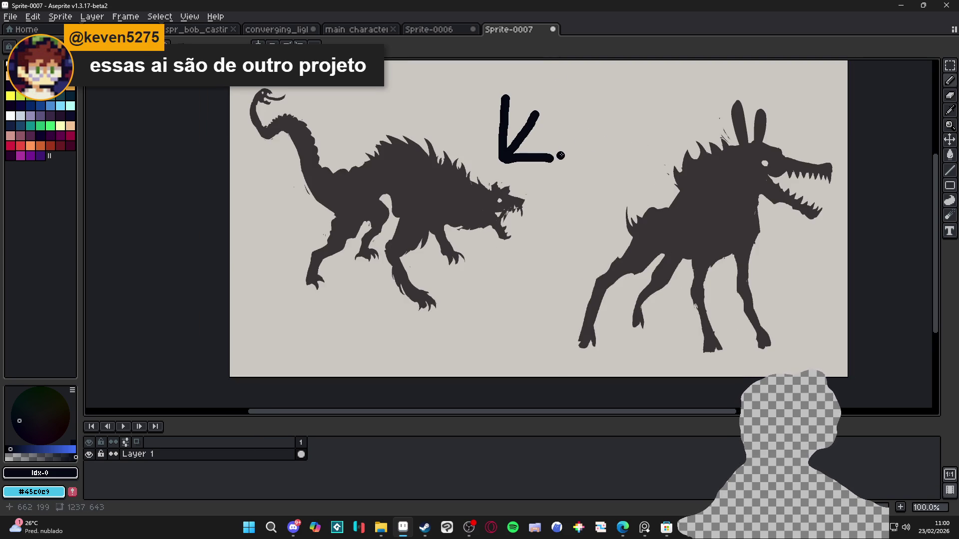
left_click(447, 30)
left_click(497, 29)
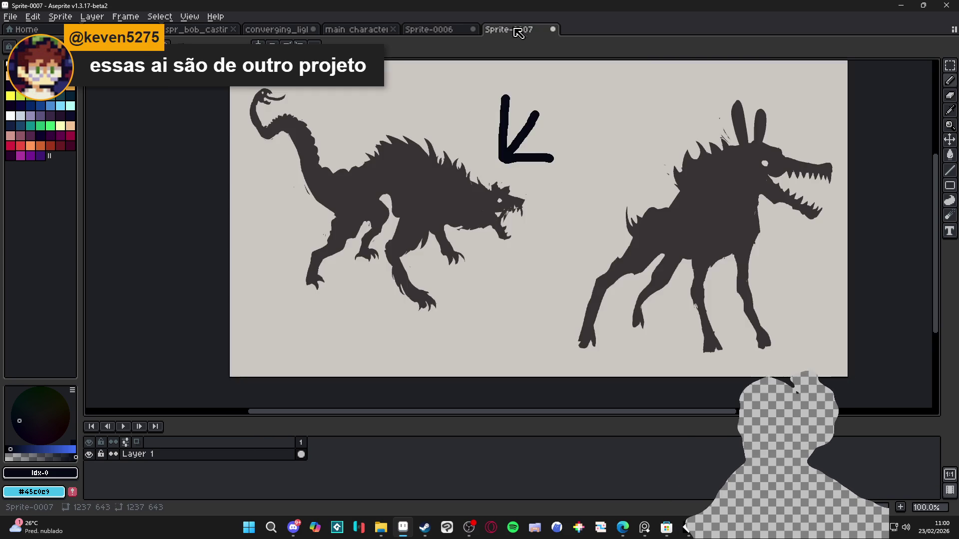
left_click(434, 30)
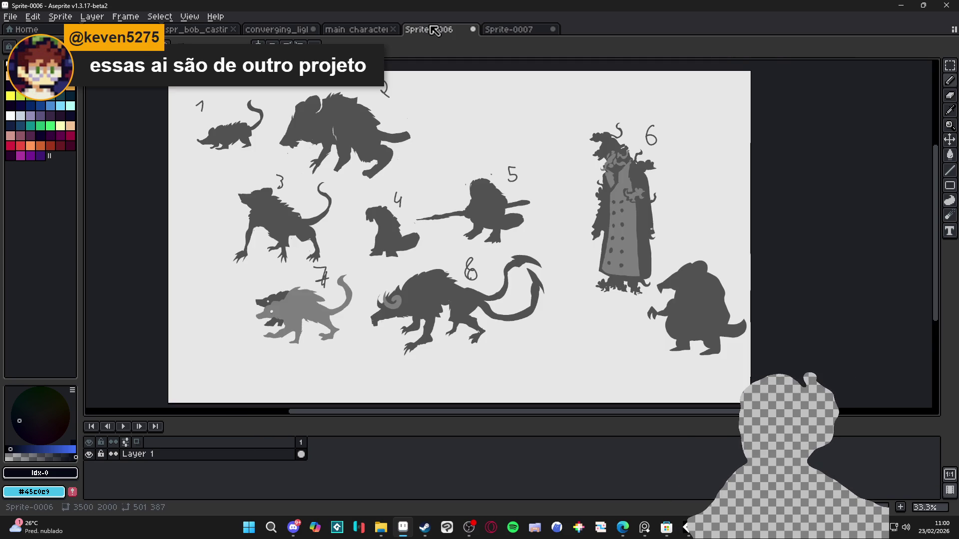
left_click(509, 30)
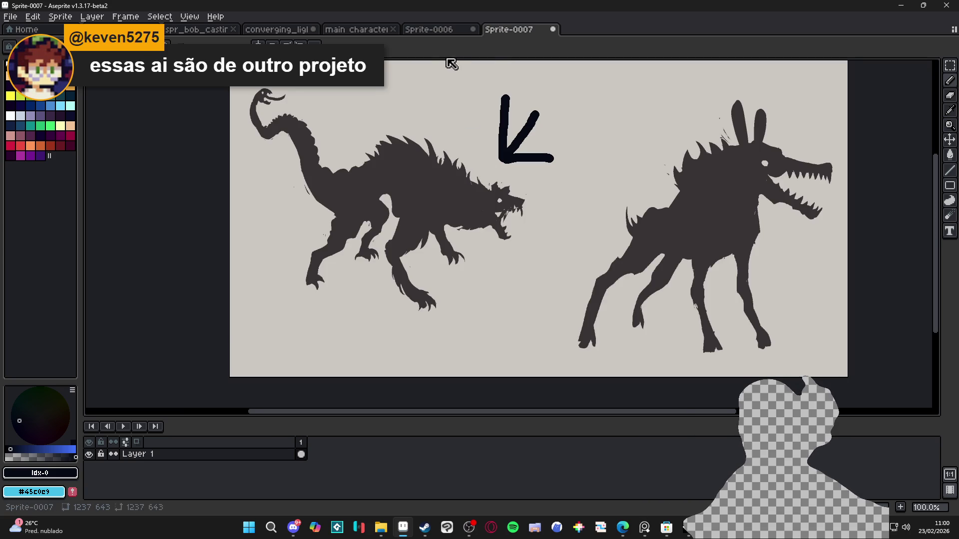
- Redraw the arrow at the left creature, undo it, and start a new stroke above it
key("ctrl+z")
key("ctrl+z")
mouse_move(567, 95)
left_mouse_down()
mouse_move(509, 93)
mouse_move(512, 79)
left_mouse_up()
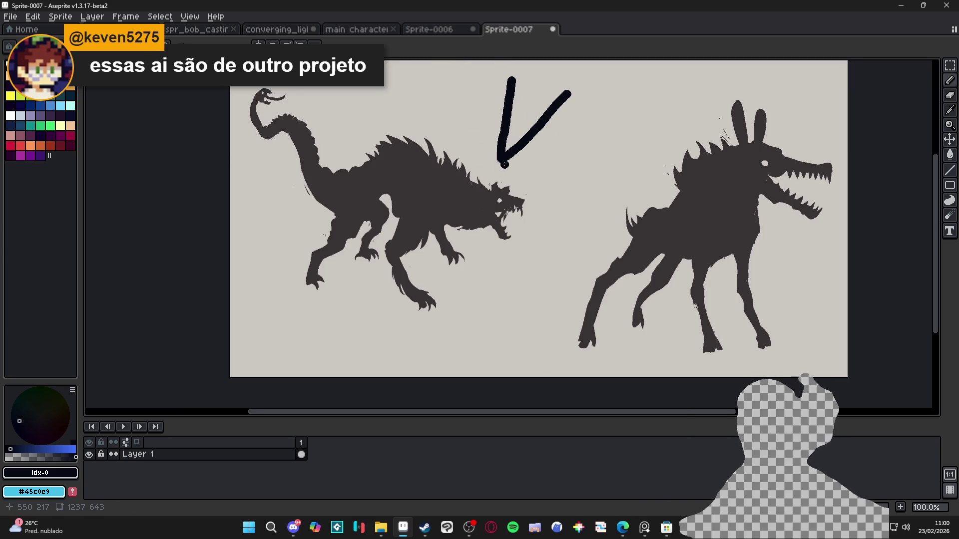
left_click_drag(501, 162, 558, 160)
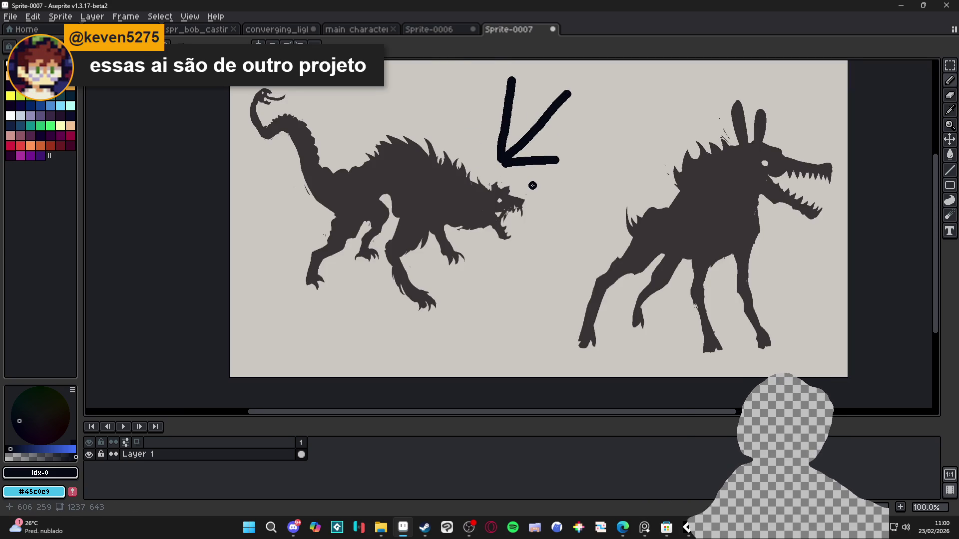
key("ctrl+z")
key("ctrl+z")
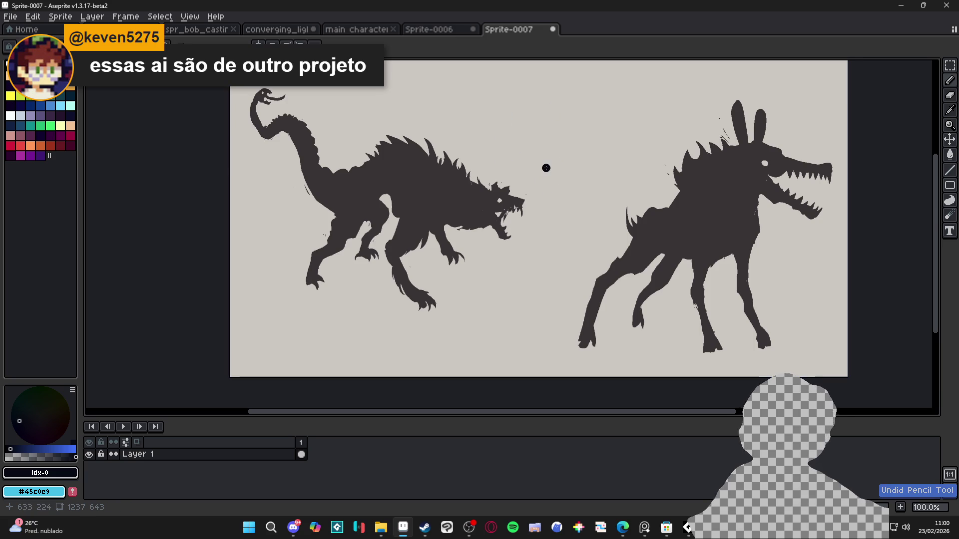
left_click_drag(573, 103, 518, 123)
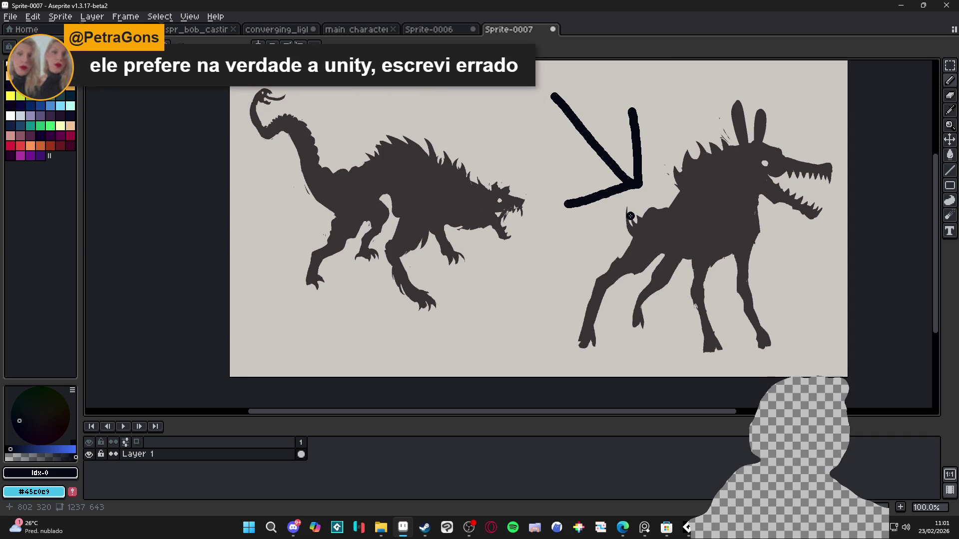
- Try and undo several diagonal arrow strokes, then pan so both creatures are fully visible
key("ctrl+z")
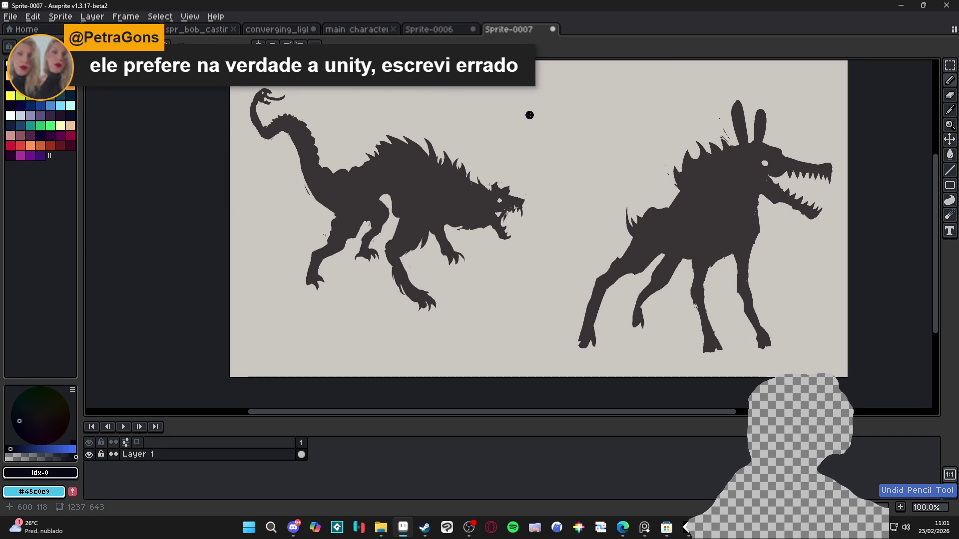
mouse_move(529, 115)
left_mouse_down()
mouse_move(476, 167)
mouse_move(492, 185)
left_mouse_up()
key("ctrl+z")
mouse_move(548, 97)
left_mouse_down()
mouse_move(530, 123)
mouse_move(489, 120)
left_mouse_up()
key("ctrl+z")
left_click_drag(582, 89, 488, 172)
key("ctrl+z")
key("ctrl+z")
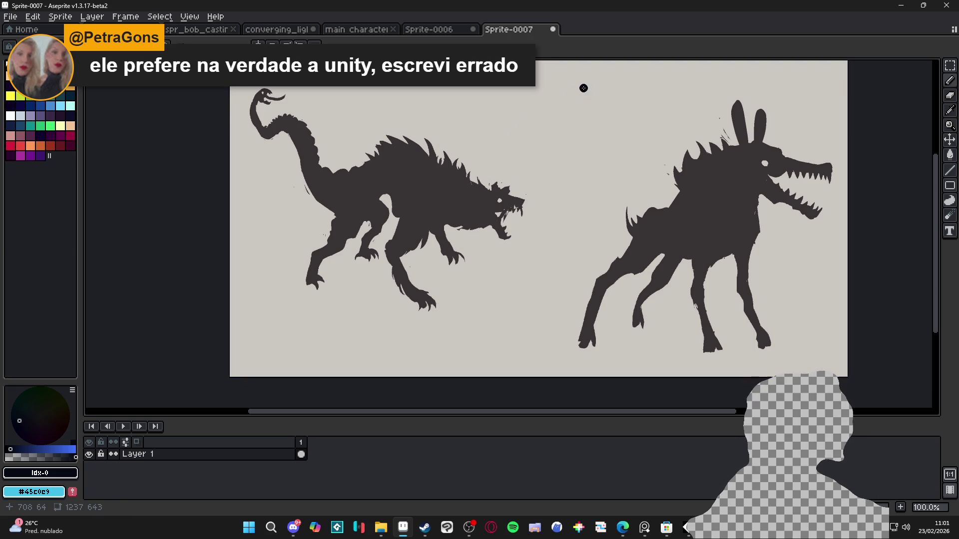
left_click_drag(583, 88, 494, 165)
scroll(519, 167, "down", 1)
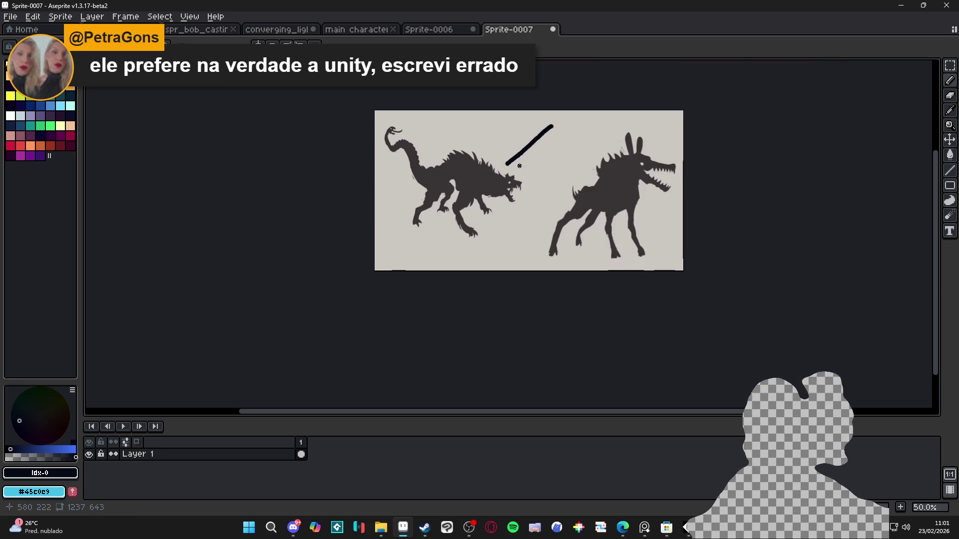
key("ctrl+z")
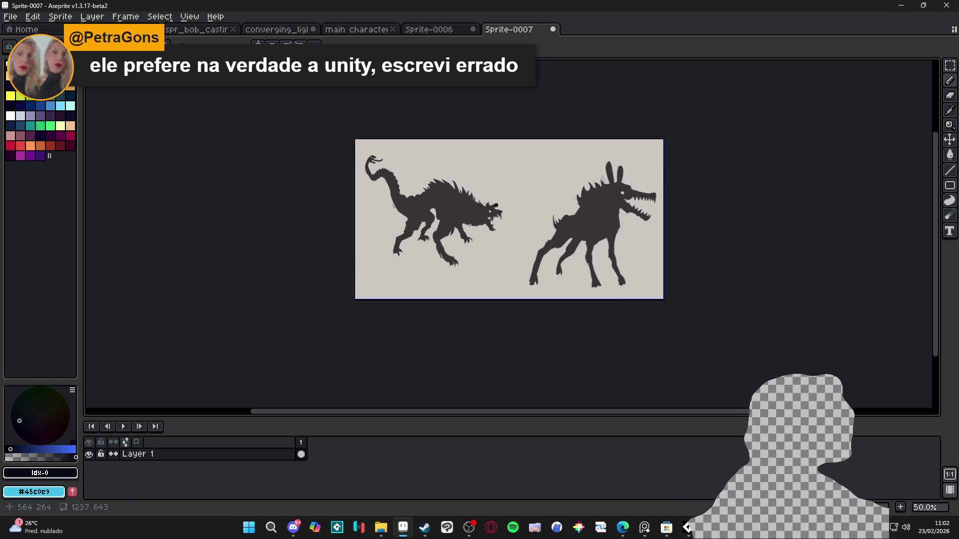
scroll(450, 219, "up", 1)
mouse_move(451, 218)
left_mouse_down()
mouse_move(449, 253)
mouse_move(374, 214)
left_mouse_up()
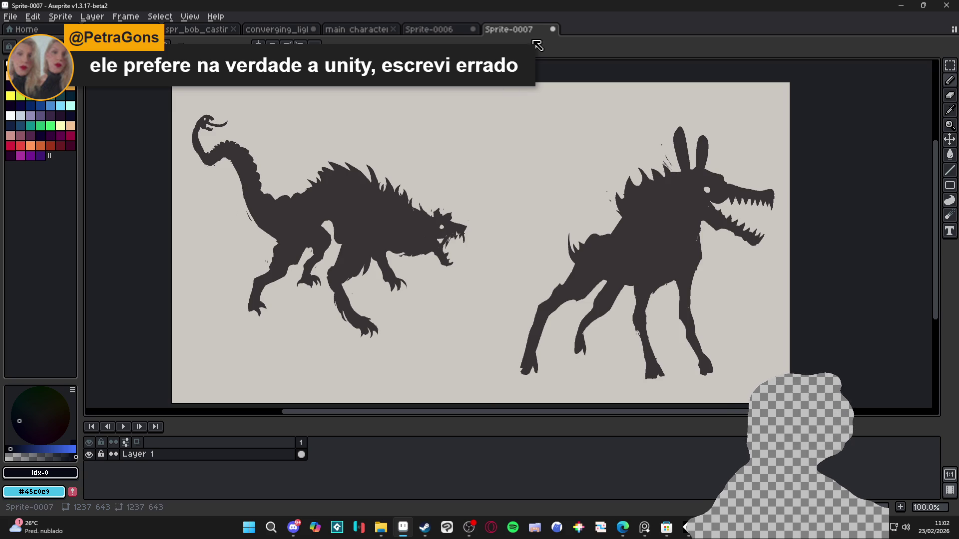
- Flip between the Sprite-0006 silhouettes, the main character animation, and Sprite-0007
left_click(451, 32)
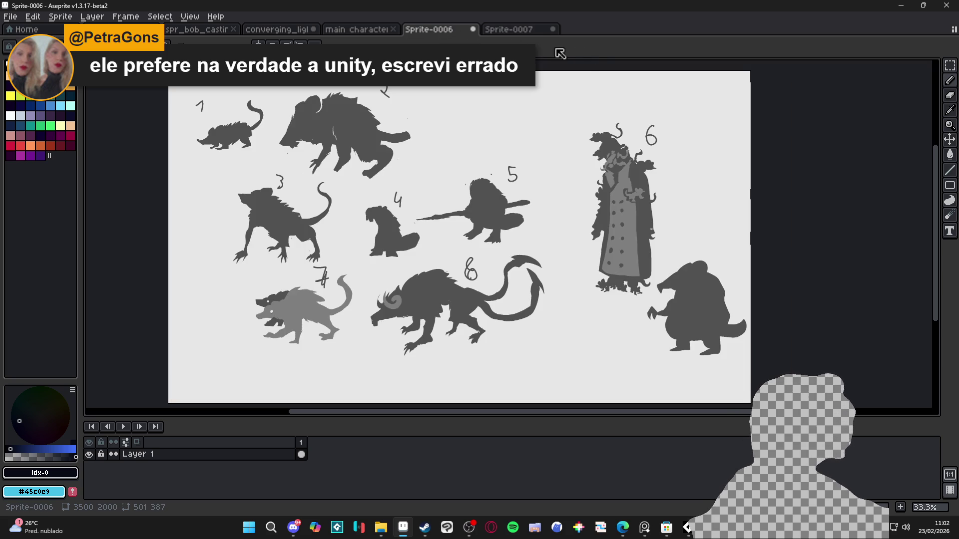
left_click(368, 30)
left_click(450, 31)
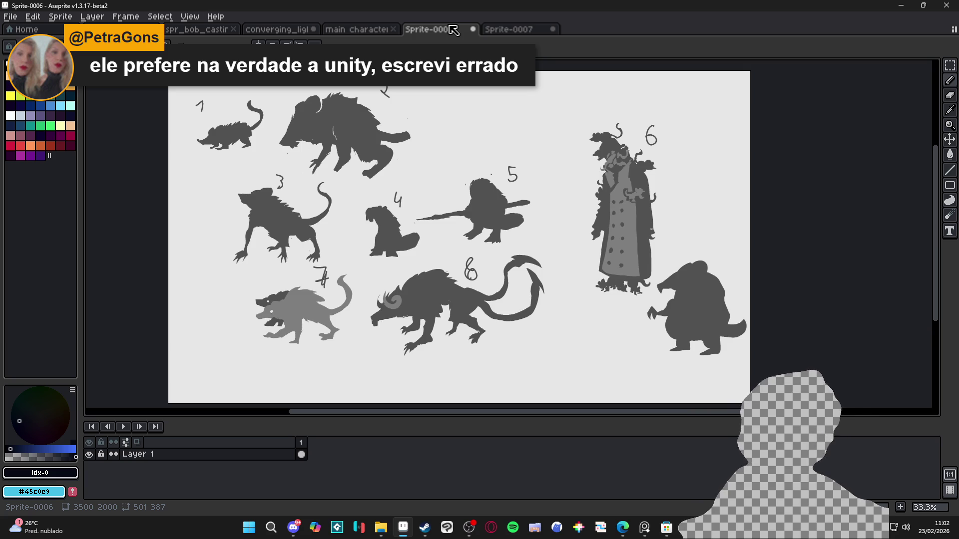
left_click(509, 30)
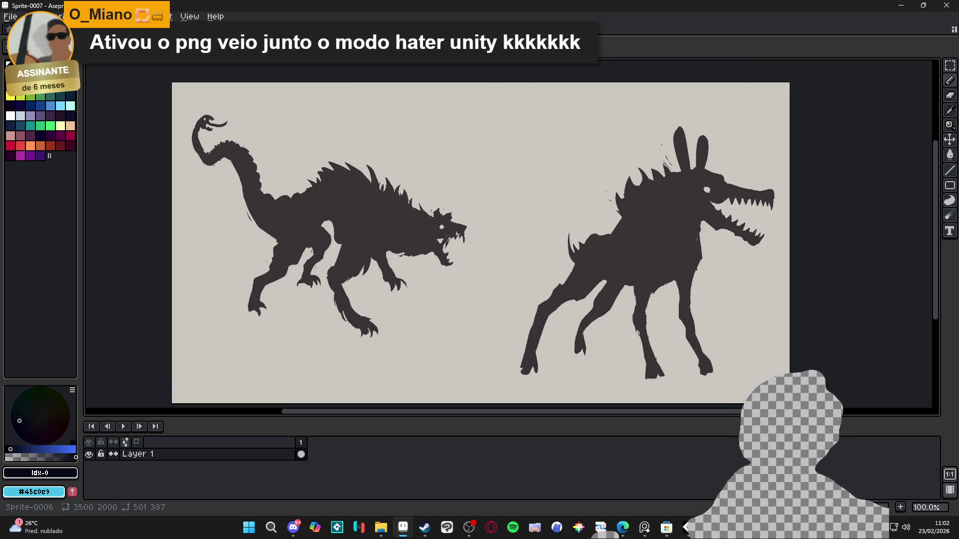
- Cycle tabs to the converging_light.png knight scene and reduce the brush size
key("ctrl+shift+Tab")
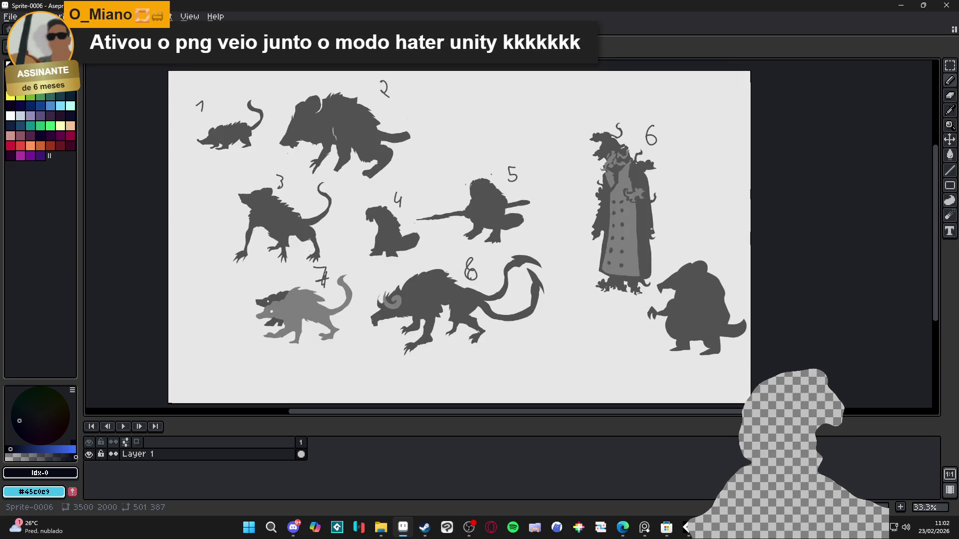
key("ctrl+shift+Tab")
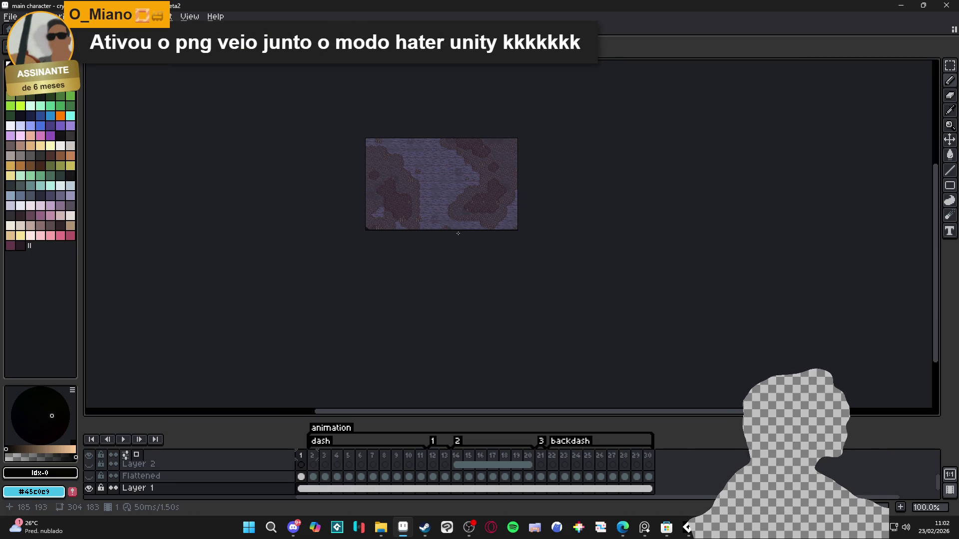
key("ctrl+Tab")
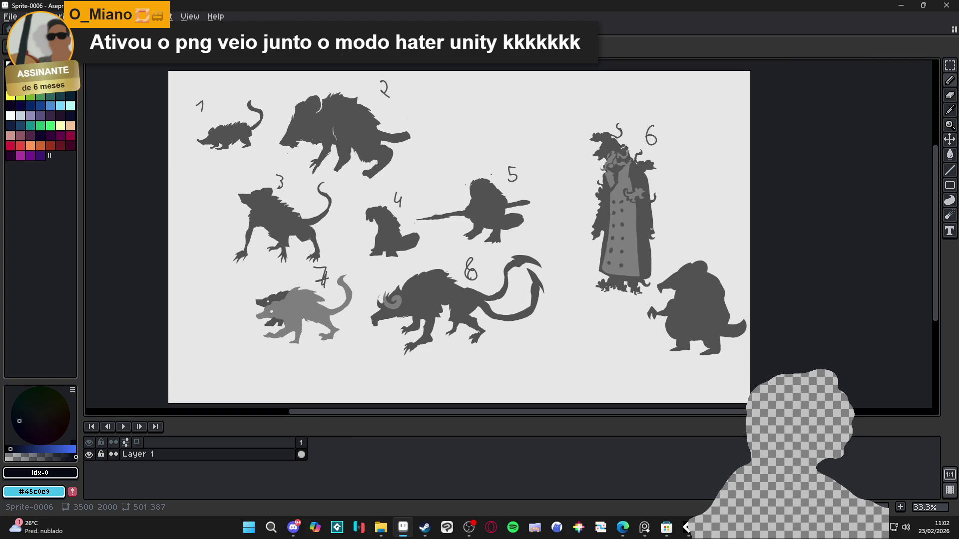
key("ctrl+Tab")
key("minus")
key("minus")
key("minus")
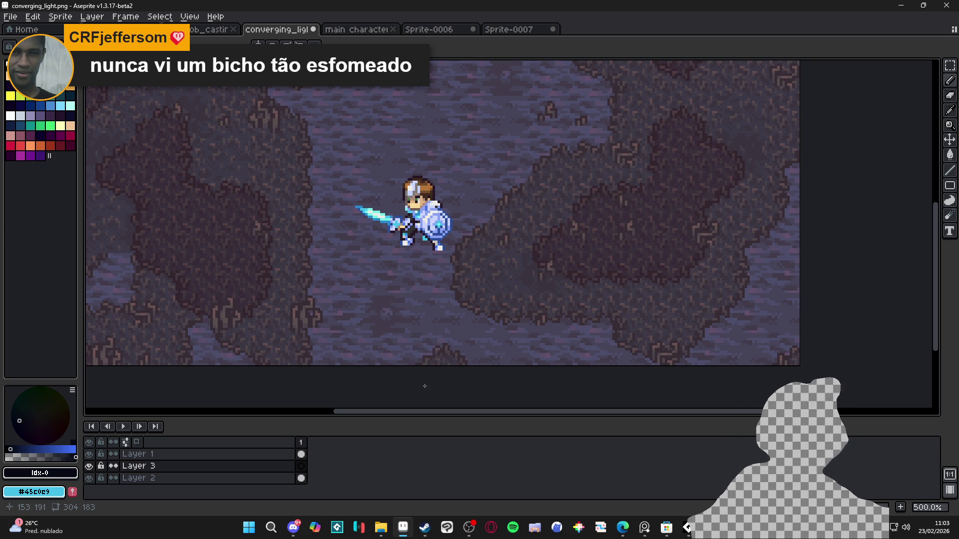
- In File Explorer, browse the Luminous Guard and converging light folders under Bob
left_click(381, 527)
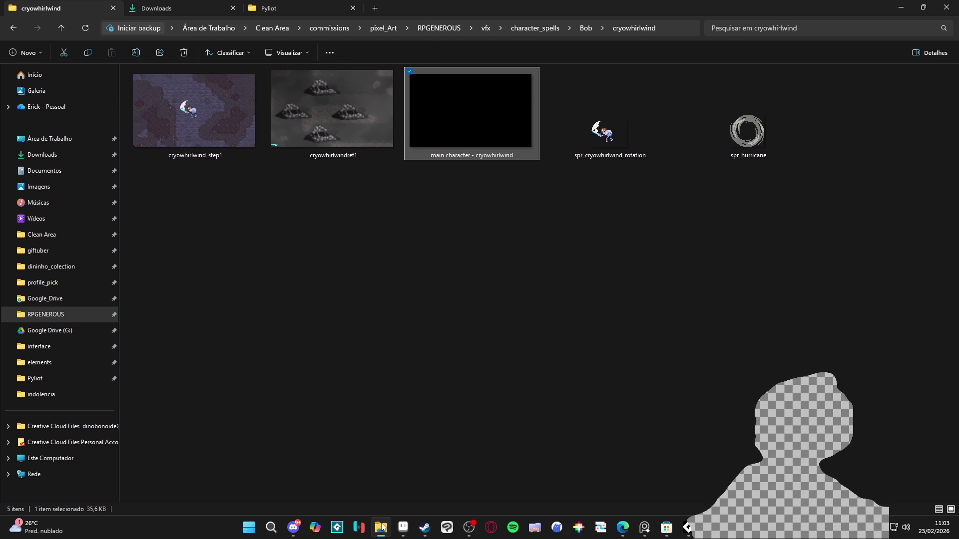
left_click(381, 527)
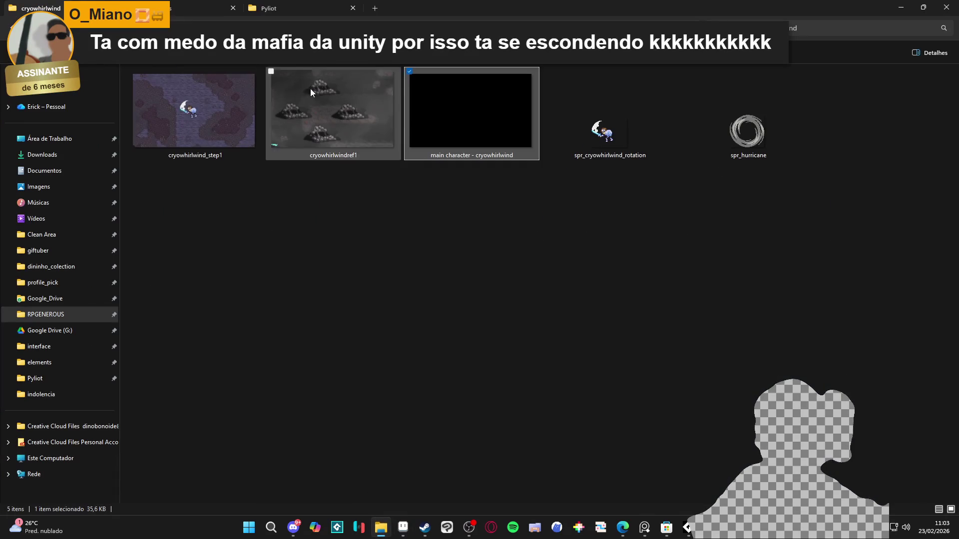
key("alt+Up")
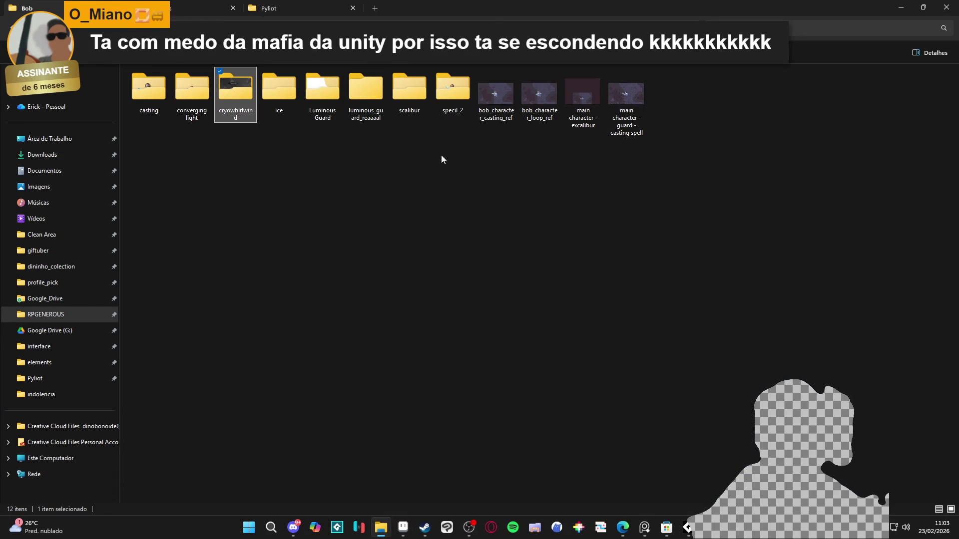
double_click(325, 115)
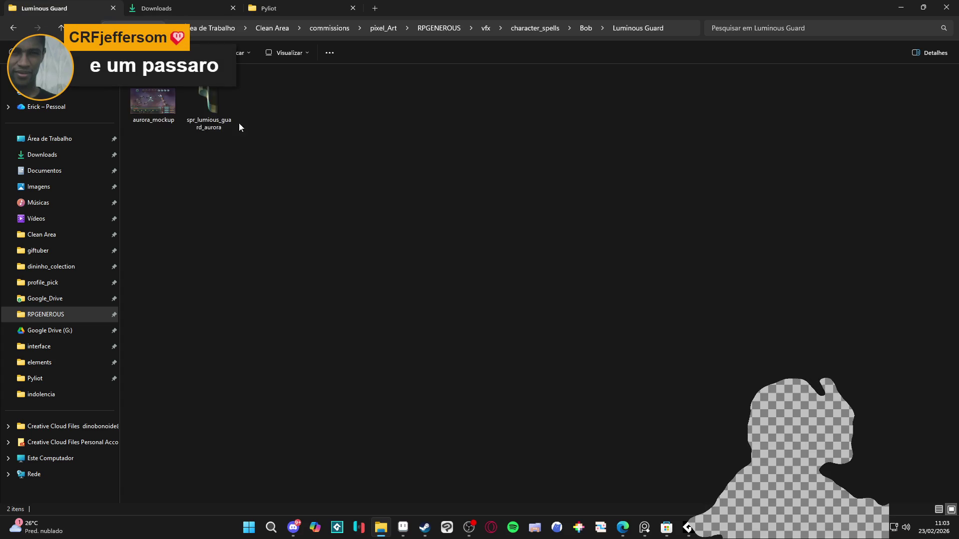
key("alt+Left")
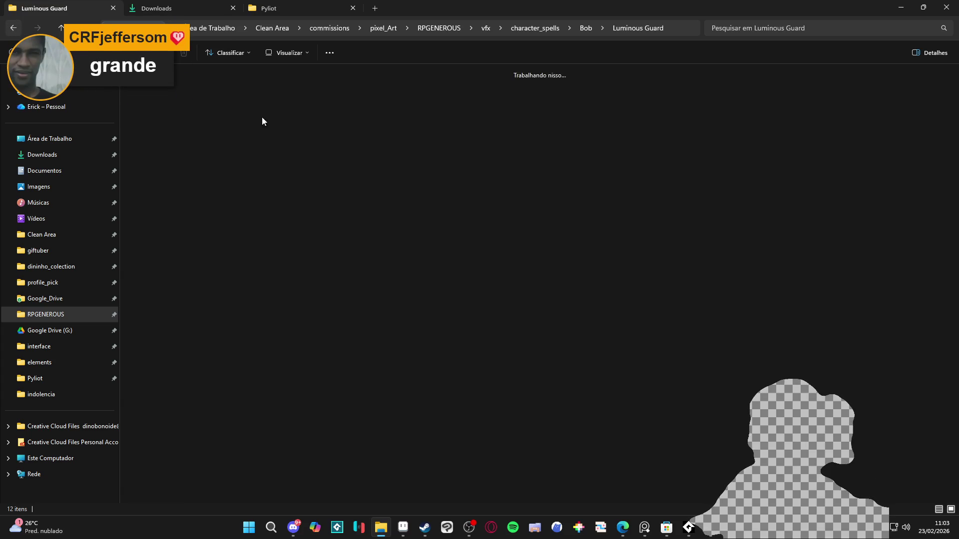
double_click(191, 113)
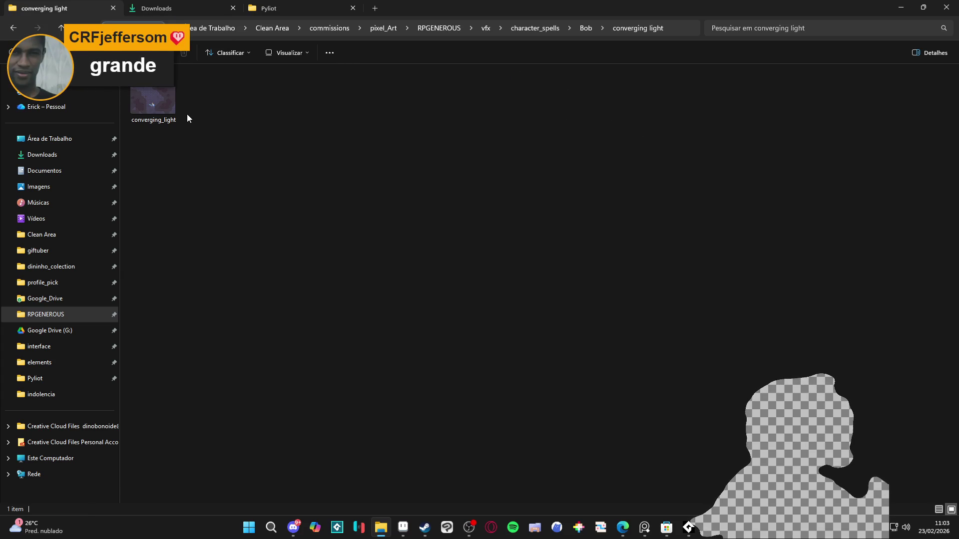
left_click(14, 27)
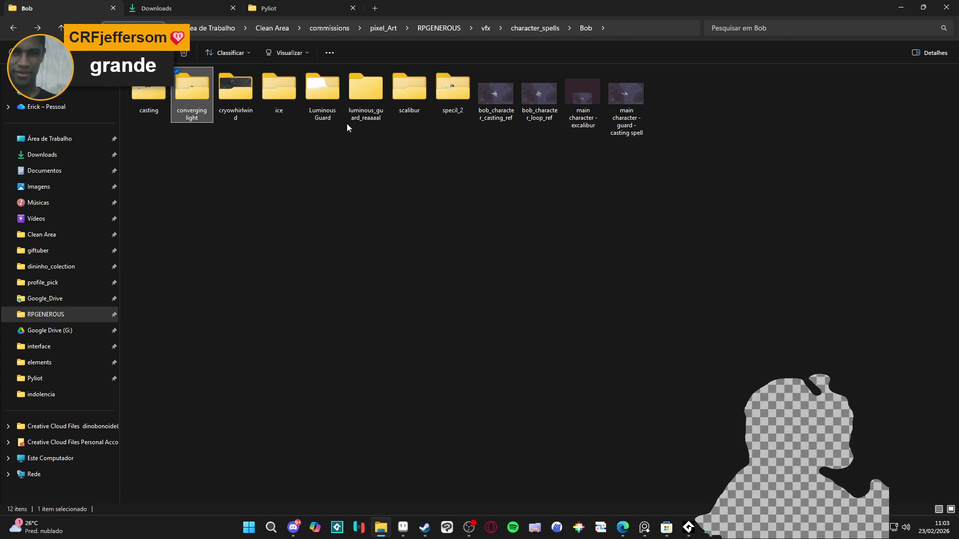
- In the scalibur folder, open anim_skethc in Aseprite and close it again
double_click(402, 98)
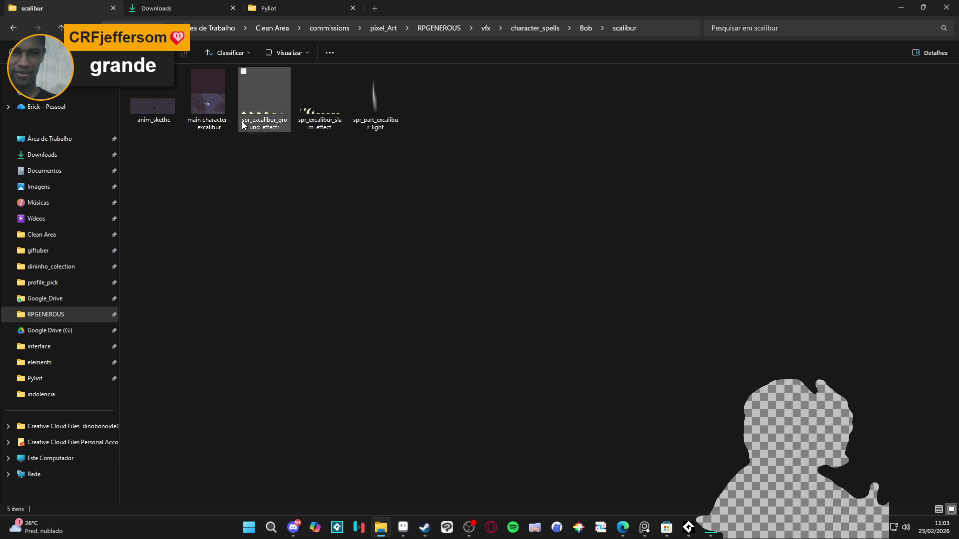
double_click(209, 115)
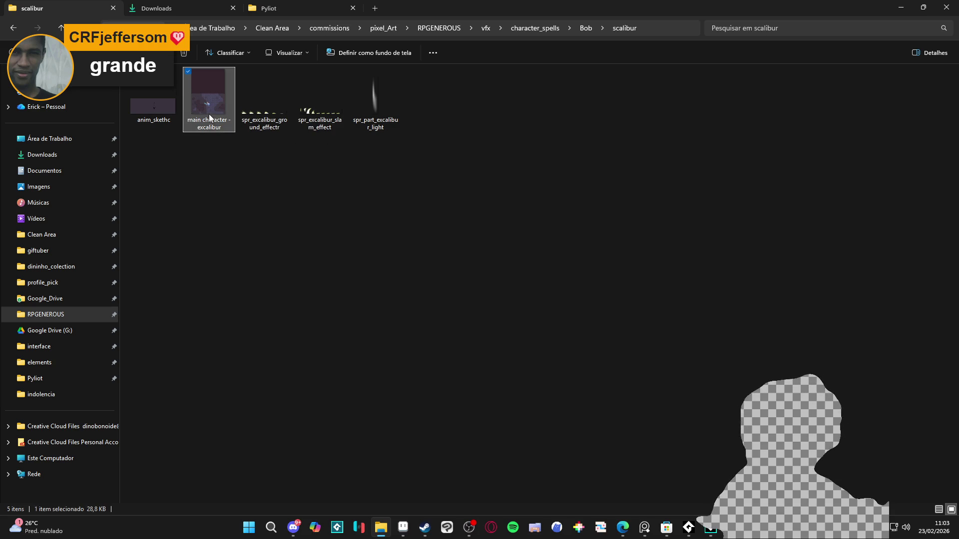
key("Escape")
double_click(153, 106)
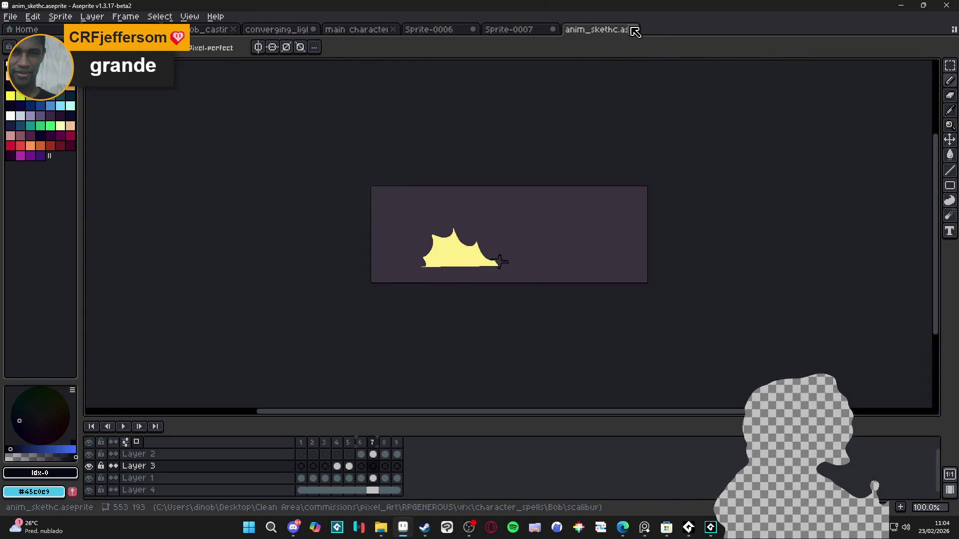
left_click(633, 29)
- Try opening spr_excalibur_slam_effect, dismiss the app prompt, and select spr_excalibur_ground_effectr
left_click(380, 526)
left_click(291, 197)
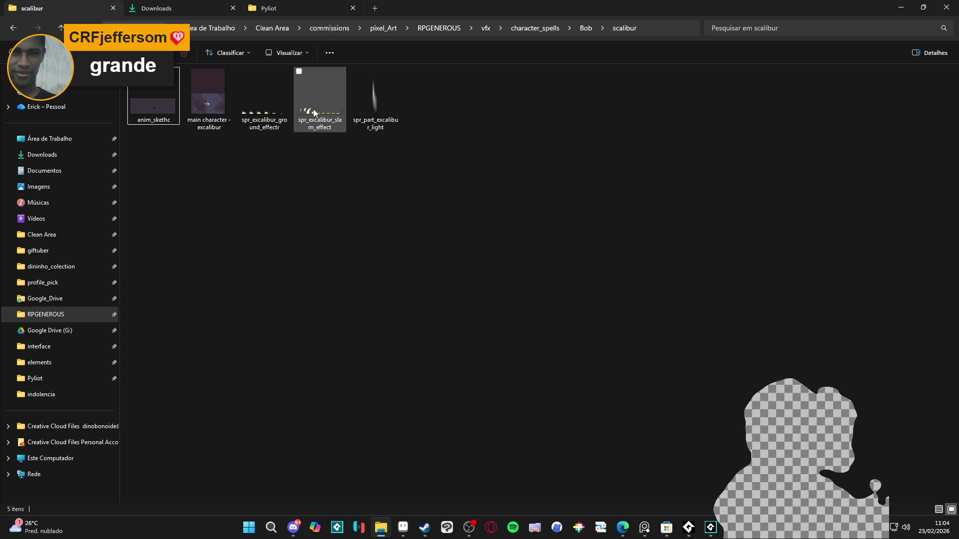
double_click(327, 99)
key("Escape")
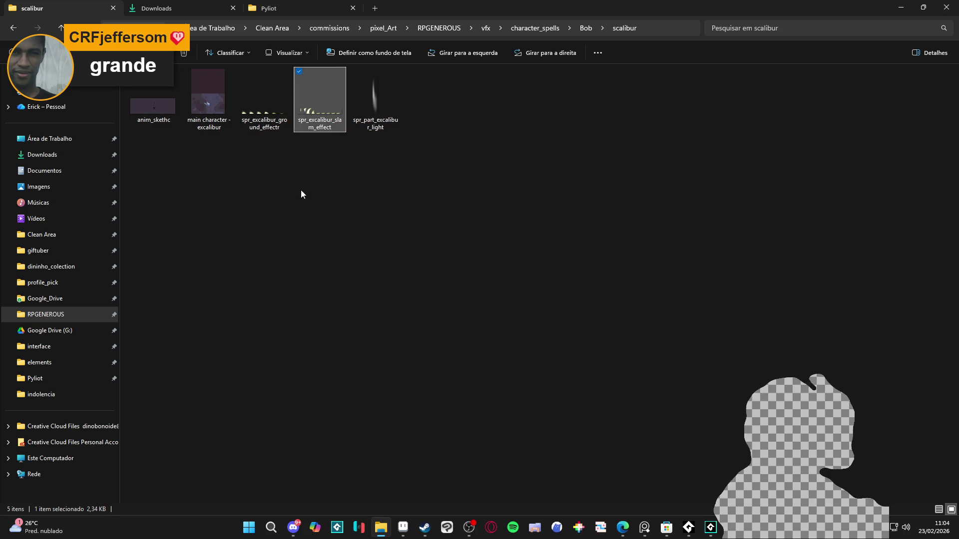
key("Left")
- Open spr_excalibur_ground_effectr.png in Aseprite by dragging it in
left_click(407, 526)
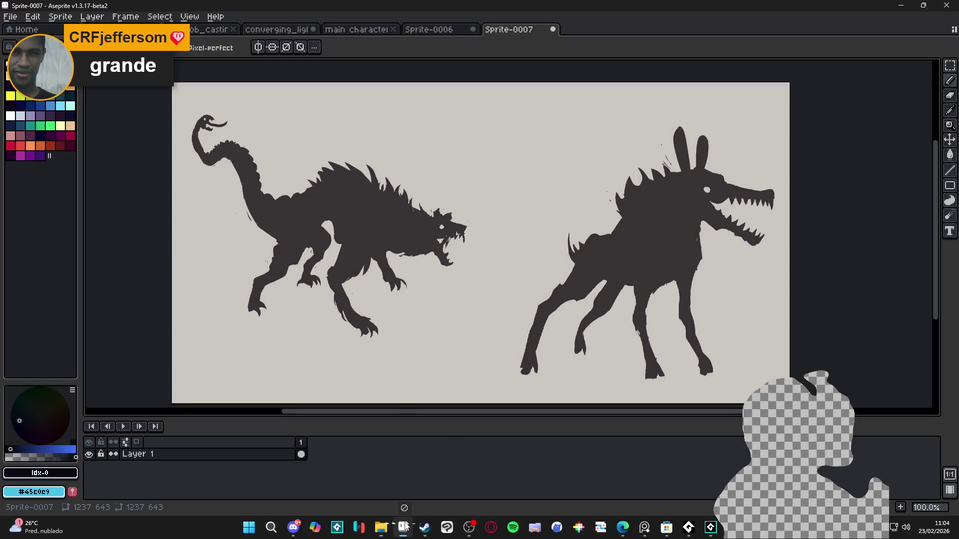
left_click_drag(667, 46, 659, 43)
scroll(405, 234, "up", 4)
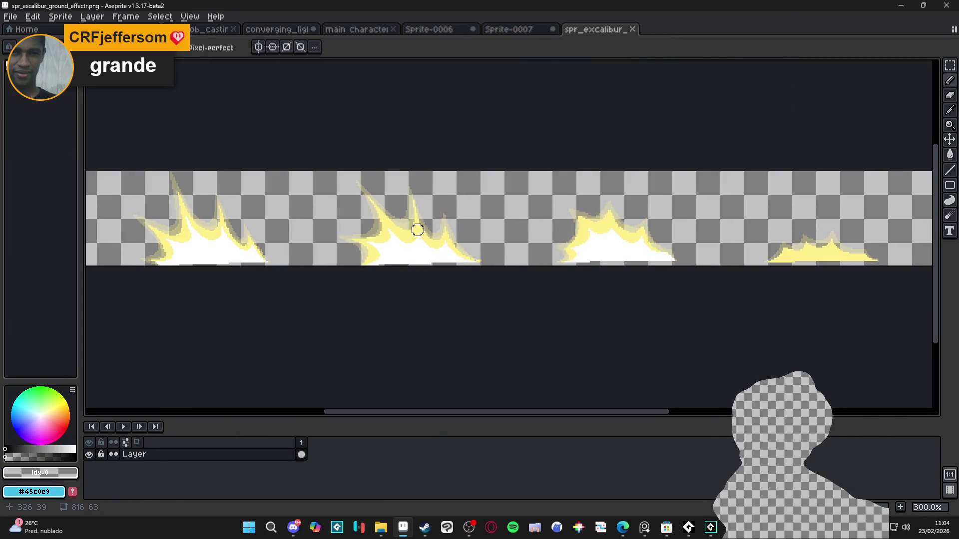
- Close the Sprite-0007 and Sprite-0006 creature sketches, choosing Don't Save for each
left_click(516, 30)
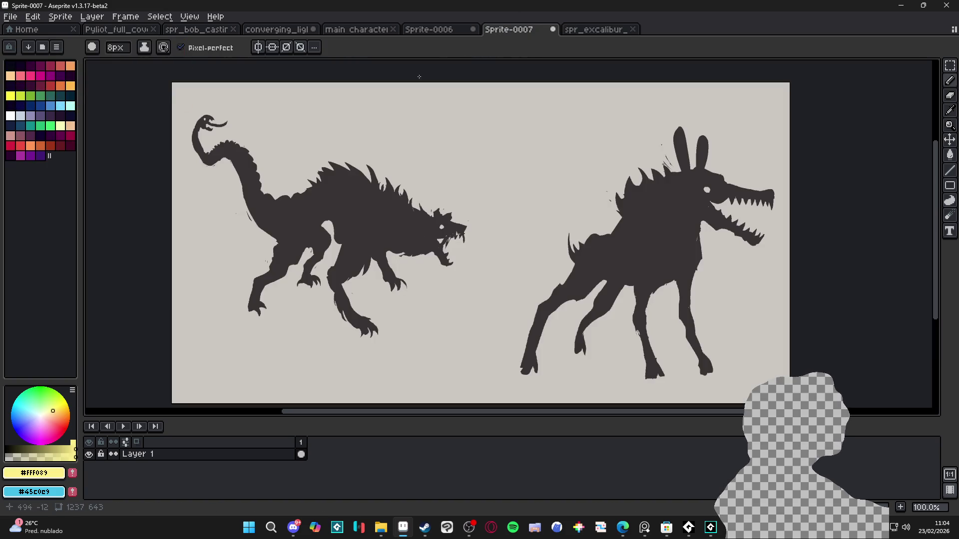
left_click(553, 29)
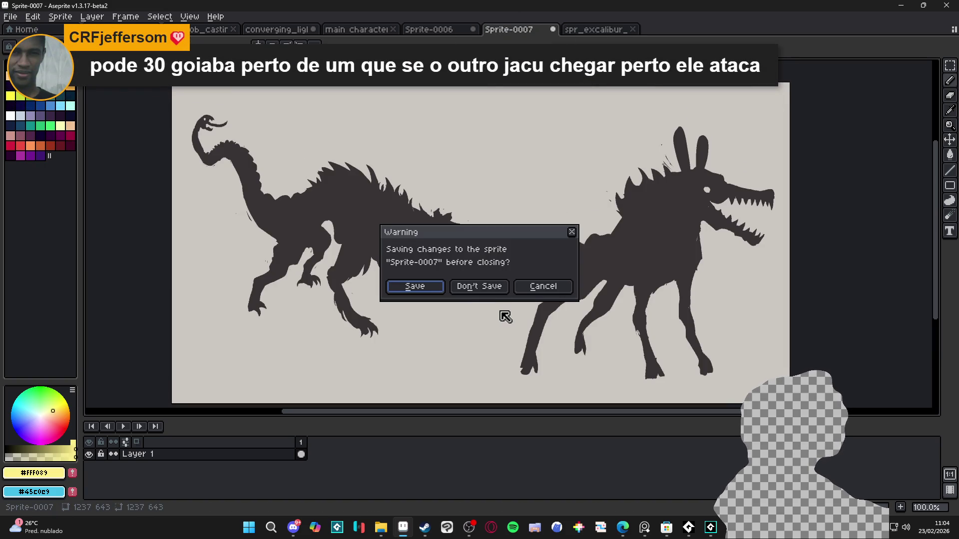
left_click(480, 285)
left_click(434, 29)
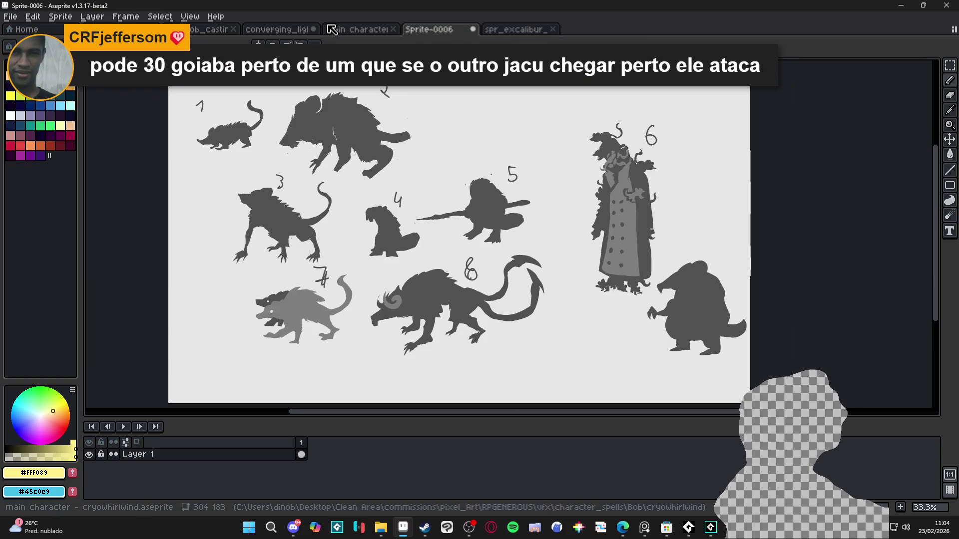
left_click(472, 30)
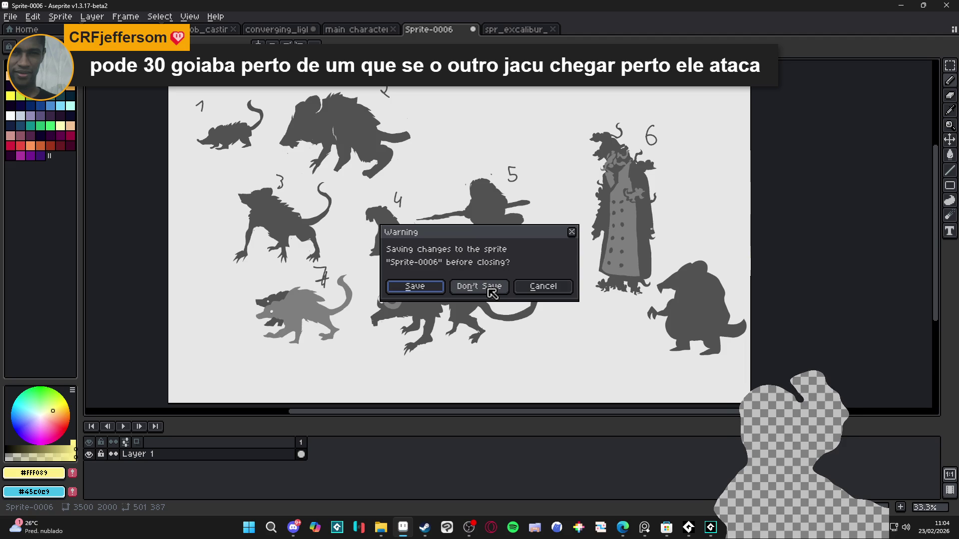
left_click(489, 289)
- Bring up the main character forest-floor file and enlarge the timeline to show all its layers
left_click(356, 30)
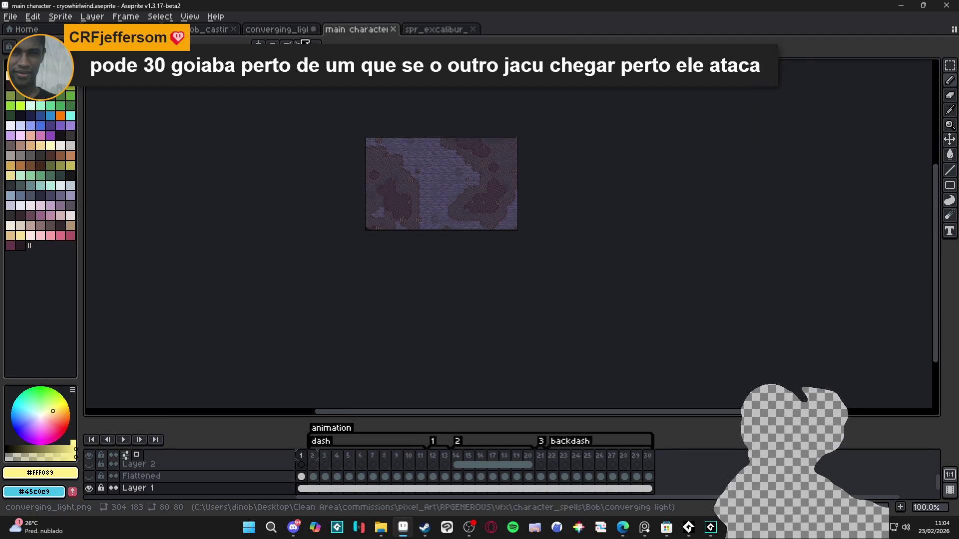
left_click(266, 31)
left_click(349, 30)
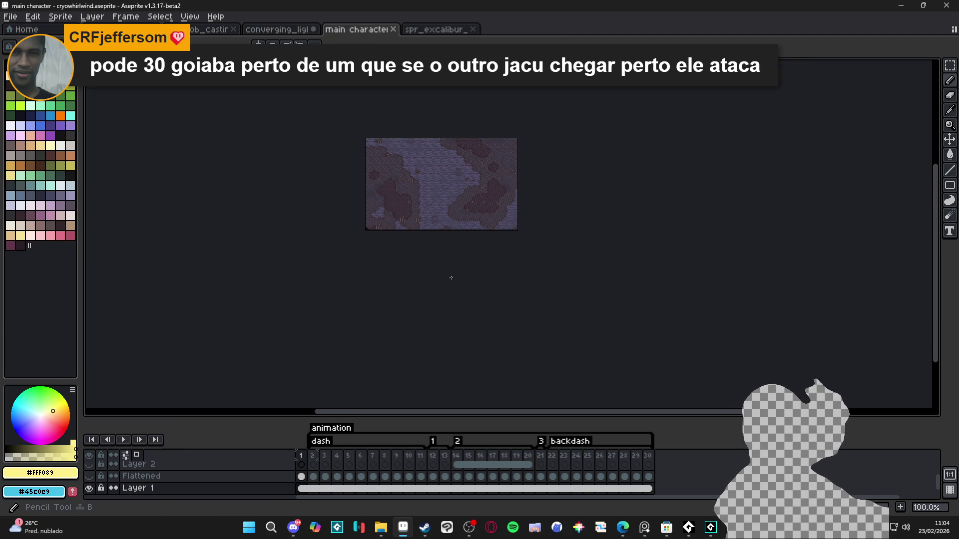
scroll(421, 240, "up", 2)
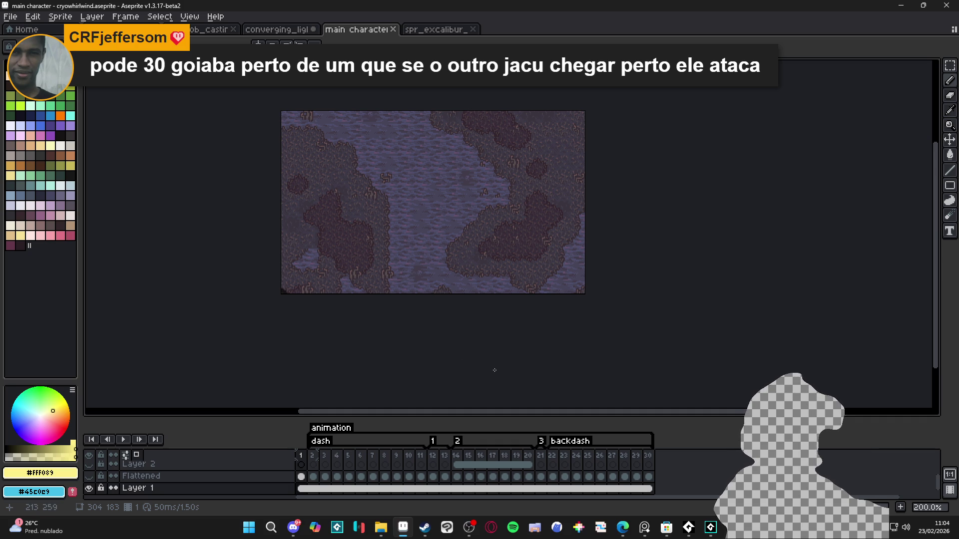
mouse_move(509, 416)
left_mouse_down()
mouse_move(486, 338)
mouse_move(486, 348)
left_mouse_up()
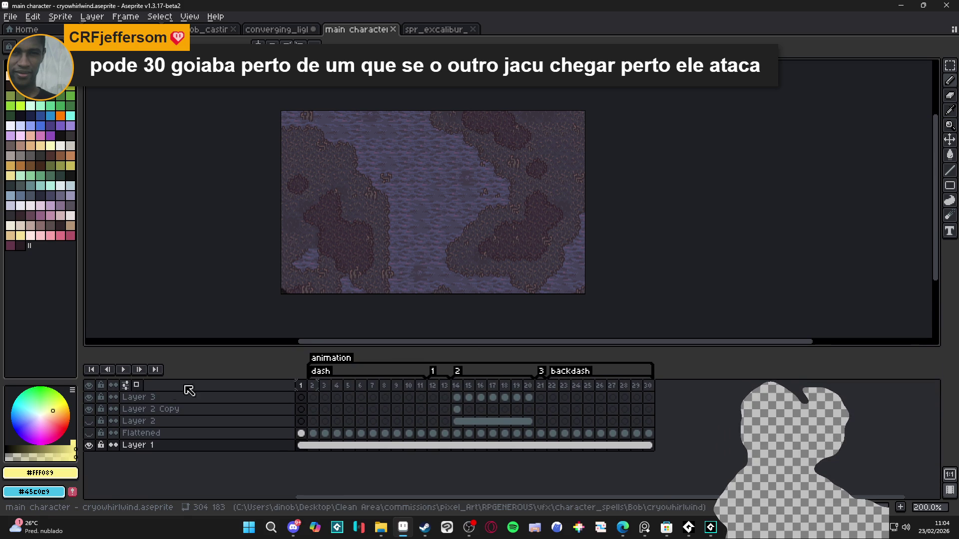
- Hide and re-show Layer 3, then Layer 1, to inspect each layer's content
left_click(90, 409)
left_click(90, 409)
left_click(88, 445)
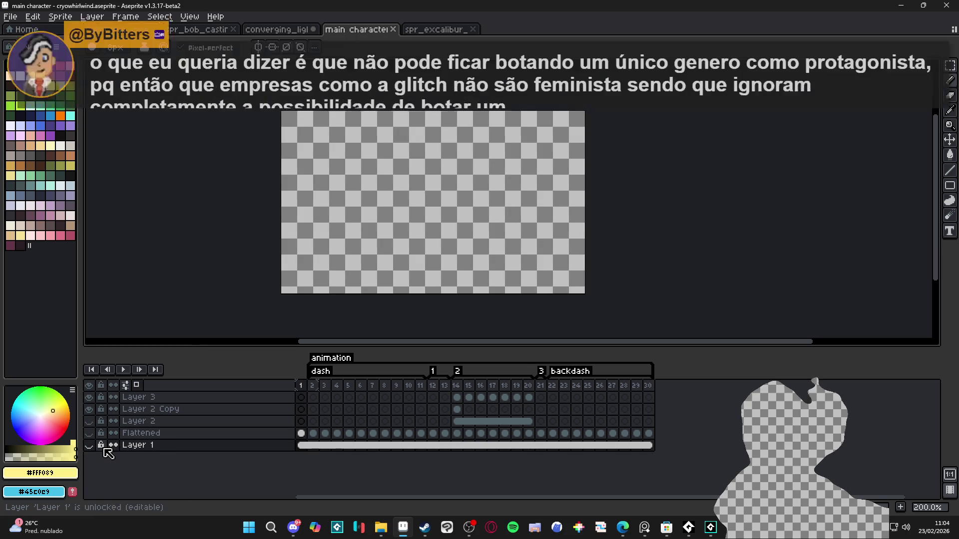
left_click(89, 445)
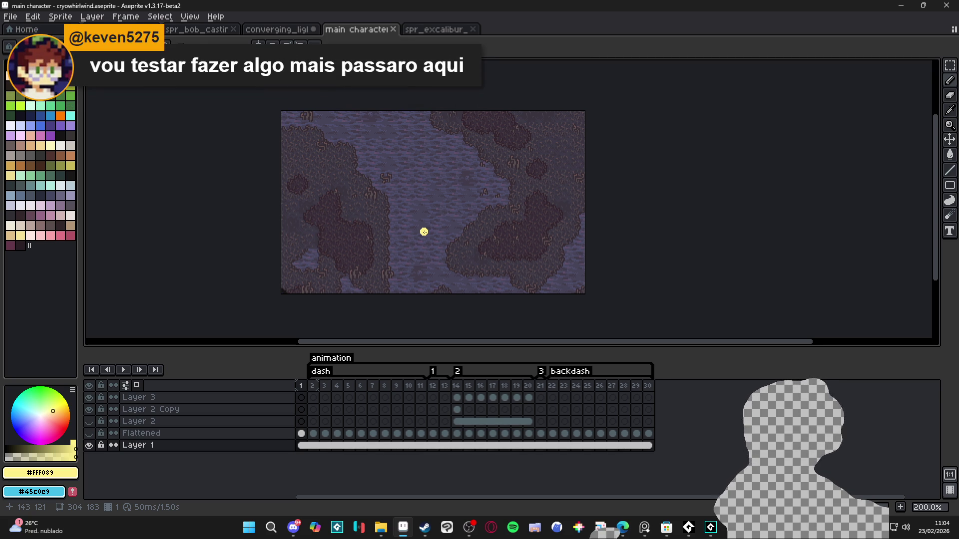
- Switch to the spr_excalibur_ground_effectr.png sprite
scroll(423, 232, "up", 2)
scroll(436, 238, "down", 2)
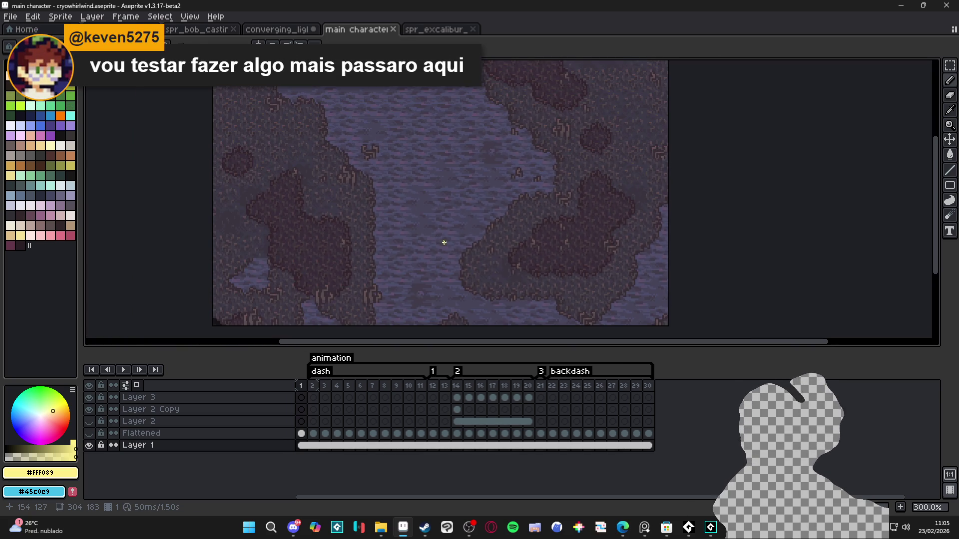
key("ctrl+Tab")
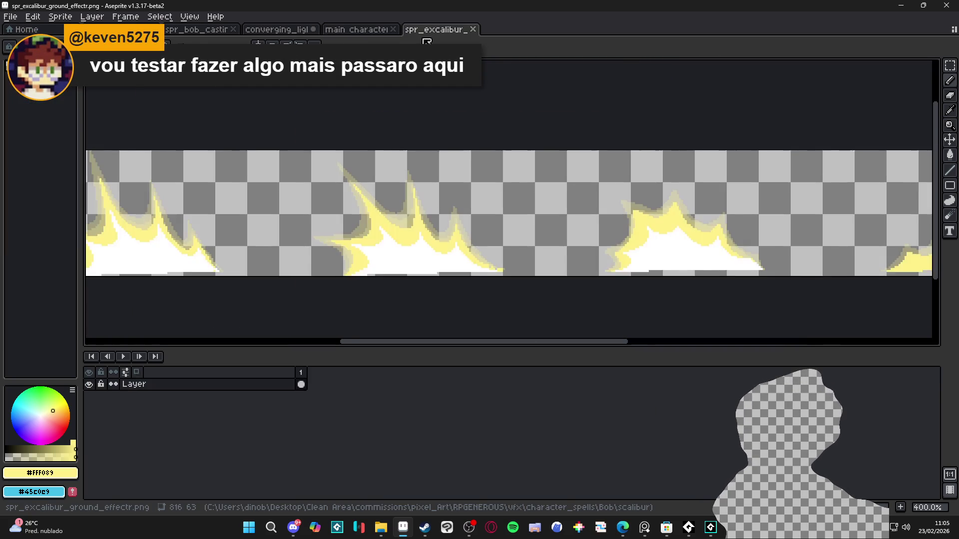
- Draw a pale-yellow ellipse ring around the knight's feet in the converging_light mockup
left_click(300, 30)
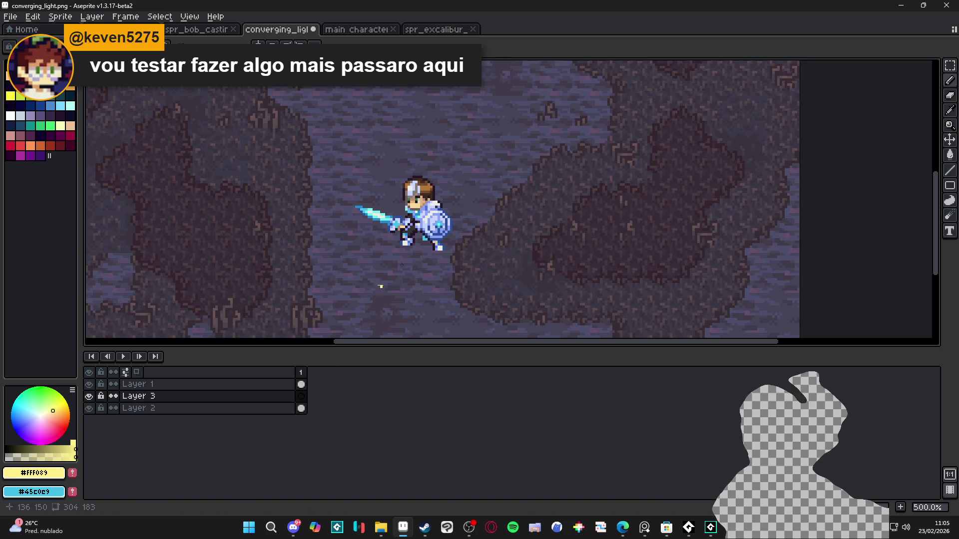
left_click(921, 188)
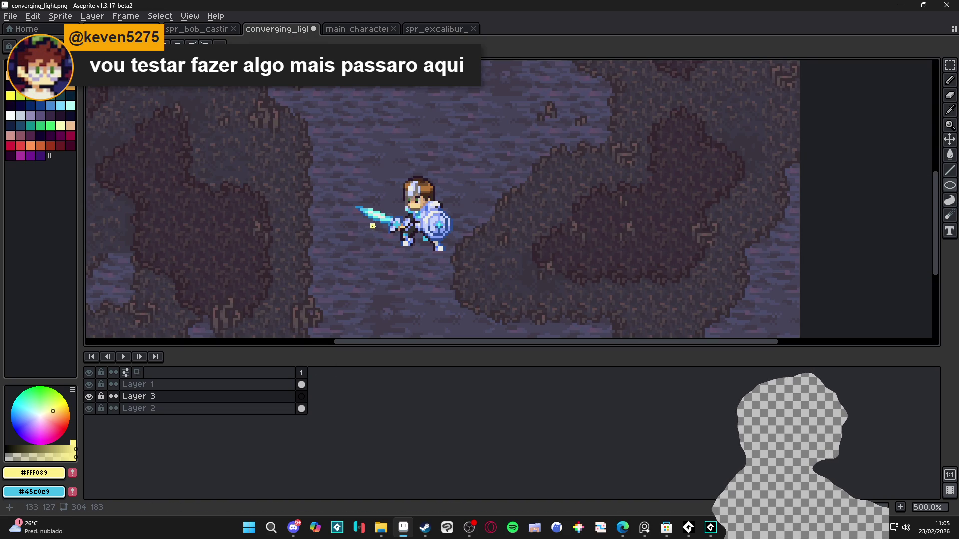
mouse_move(375, 228)
left_mouse_down()
mouse_move(431, 280)
mouse_move(472, 274)
mouse_move(460, 286)
mouse_move(466, 273)
left_mouse_up()
left_click(455, 269, "ctrl")
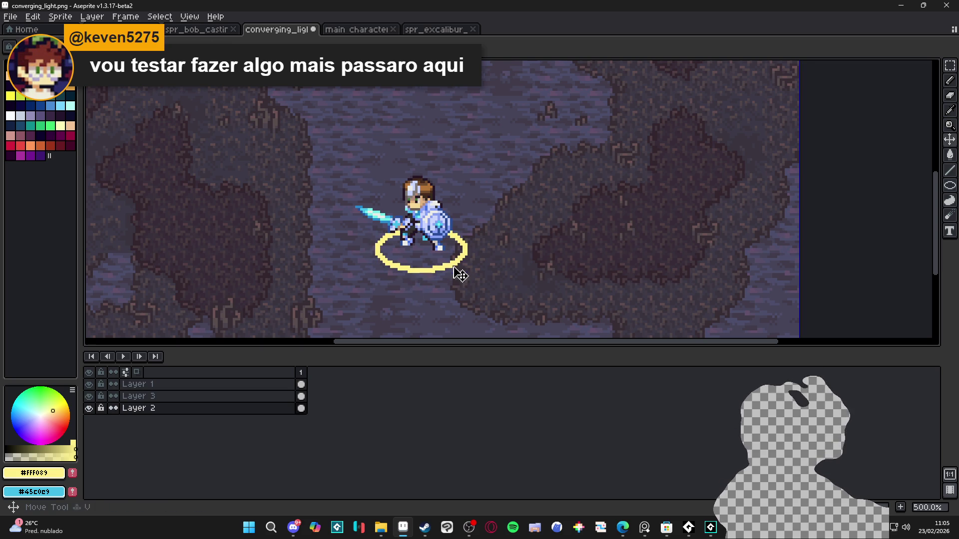
left_click(456, 271, "ctrl")
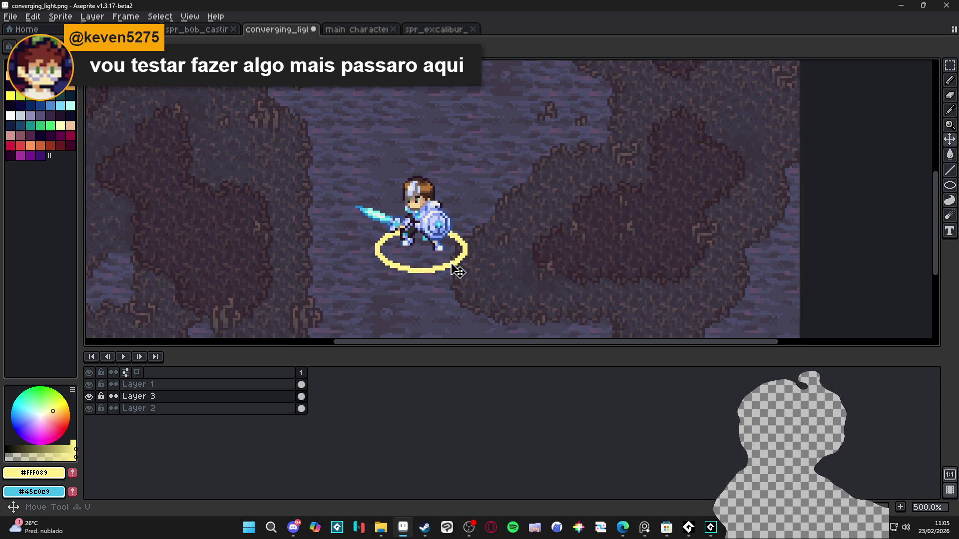
scroll(461, 268, "down", 1)
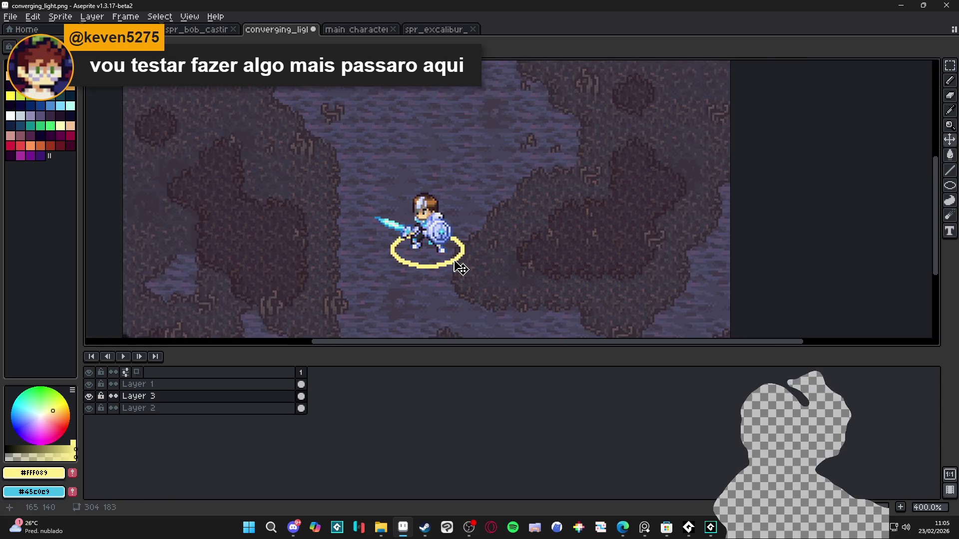
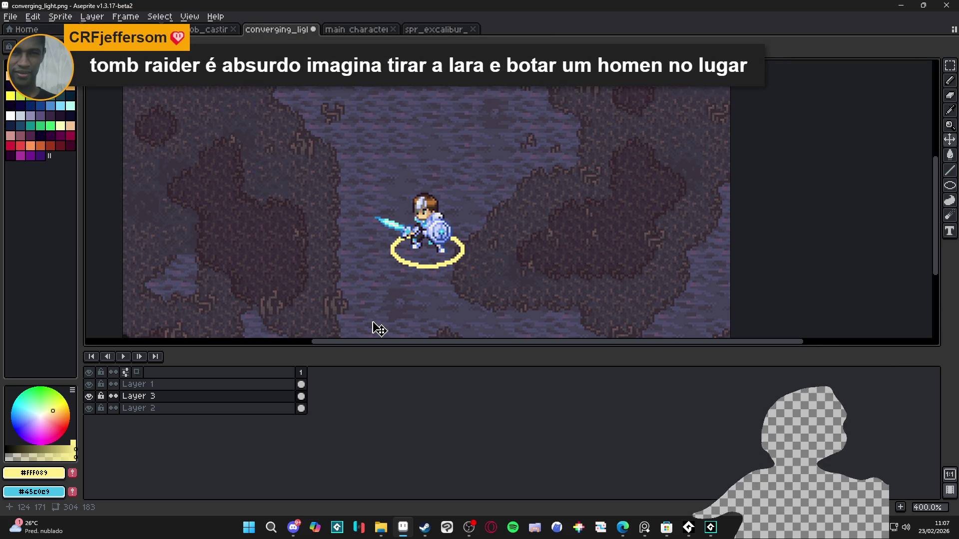
- Zoom in and hide Layer 1 so the knight sprite disappears, leaving the yellow ellipse
scroll(377, 264, "up", 1)
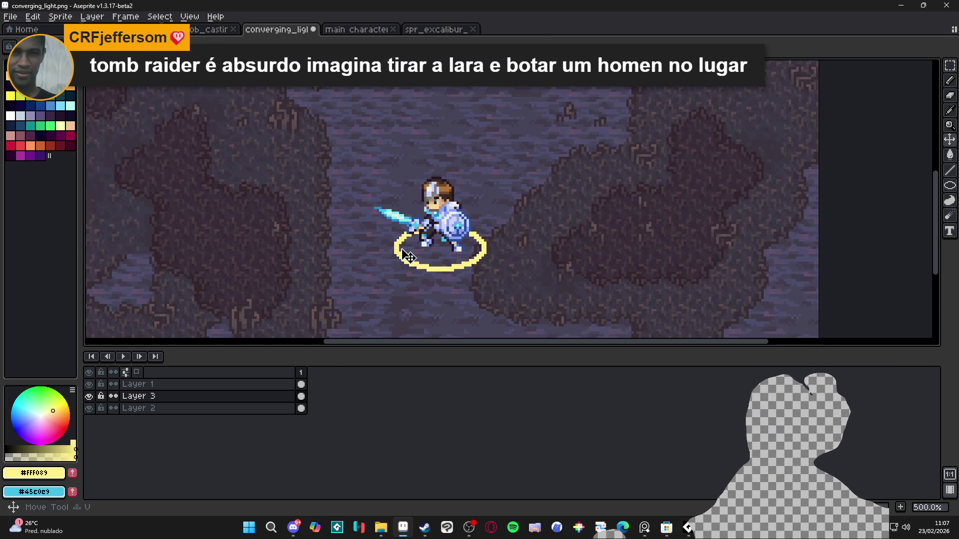
scroll(397, 243, "up", 2)
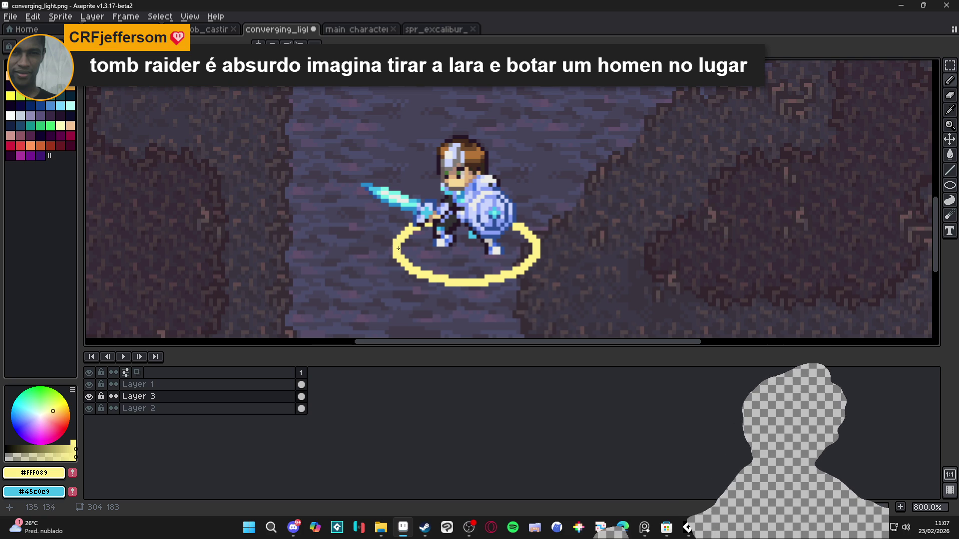
left_click(89, 384)
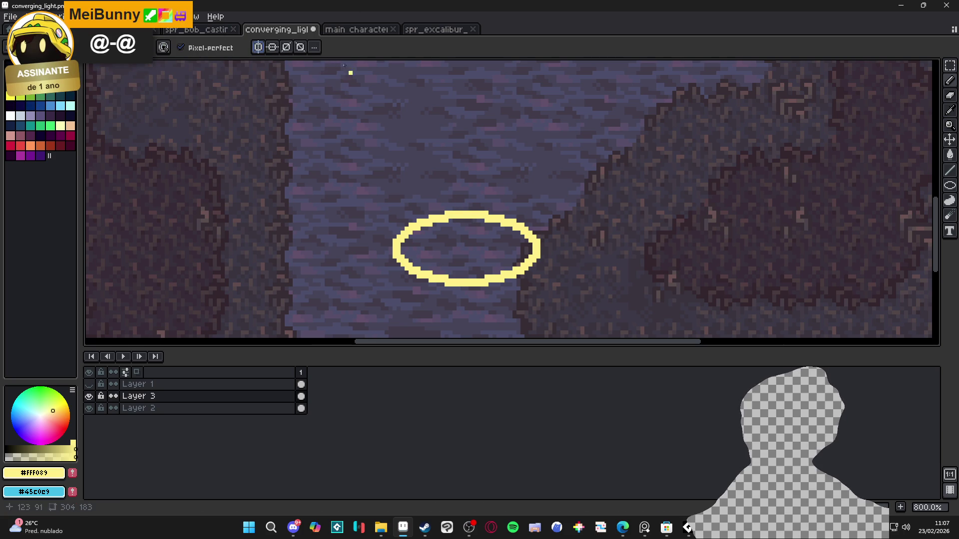
- Centre the vertical symmetry axis and nudge it onto the ellipse's middle
scroll(372, 162, "down", 4)
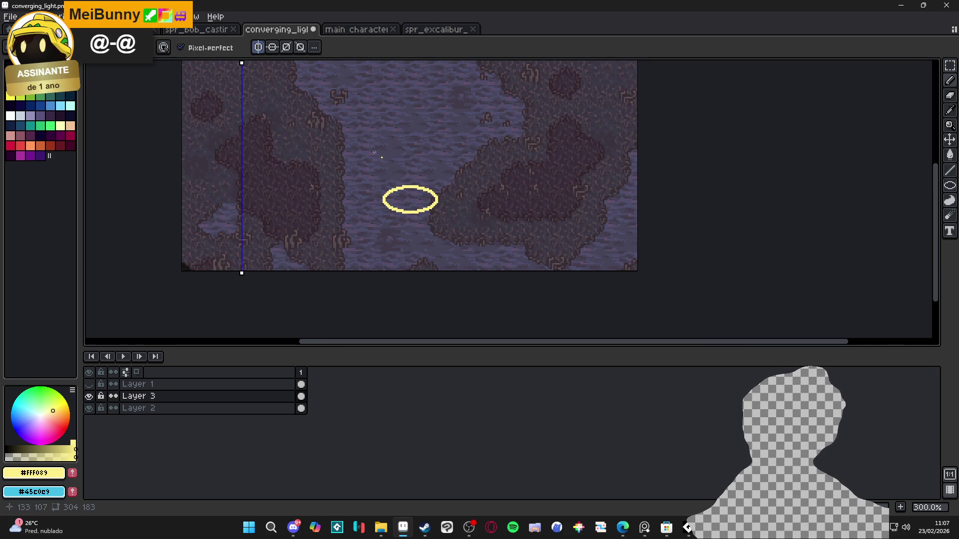
left_click(318, 48)
left_click(333, 63)
scroll(419, 171, "up", 4)
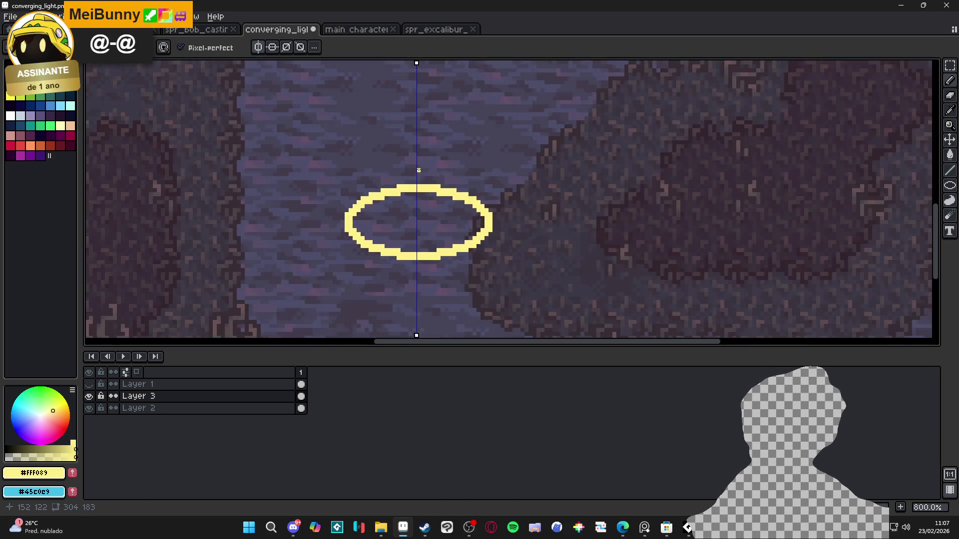
scroll(418, 170, "up", 2)
left_click_drag(412, 63, 415, 62)
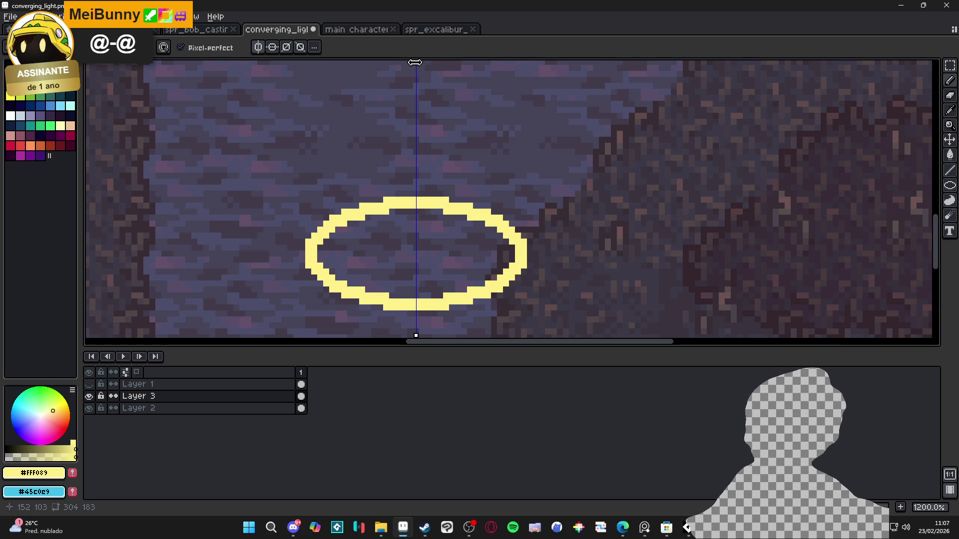
- Draw a mirrored spike rising from the ellipse top with a flared base
scroll(405, 188, "up", 1)
left_click_drag(418, 196, 420, 120)
left_click_drag(425, 153, 432, 197)
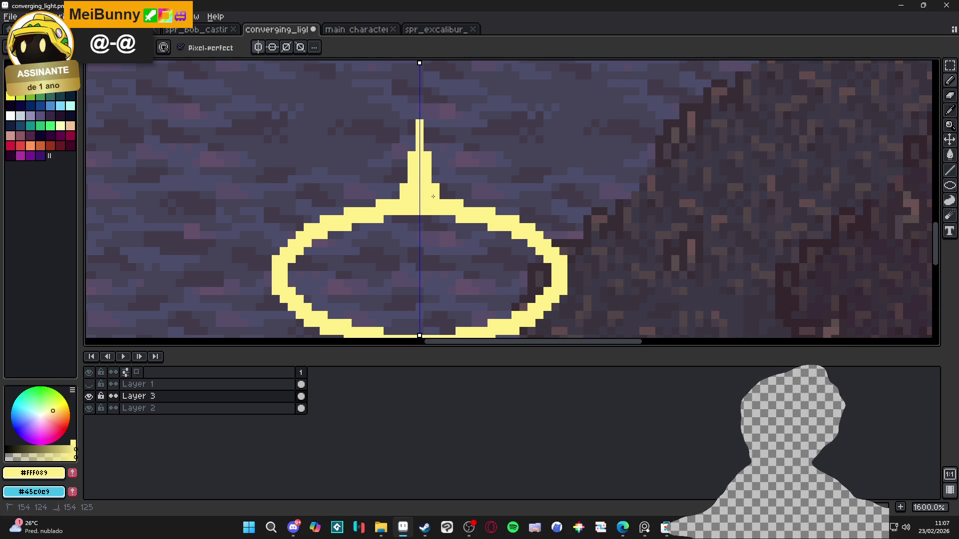
left_click(441, 196)
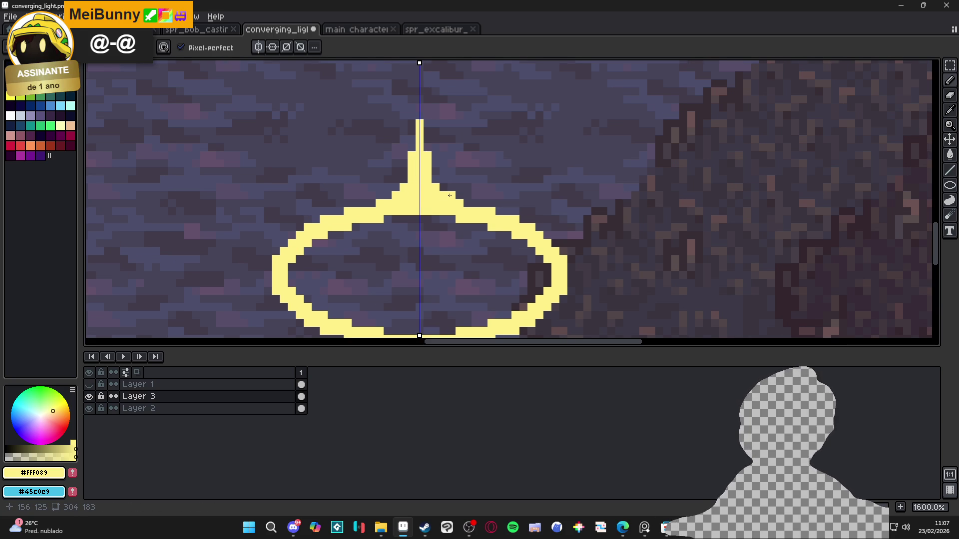
- Draw two tall side prongs up from the ellipse sides, thickened at the base
scroll(450, 195, "down", 1)
scroll(323, 205, "up", 1)
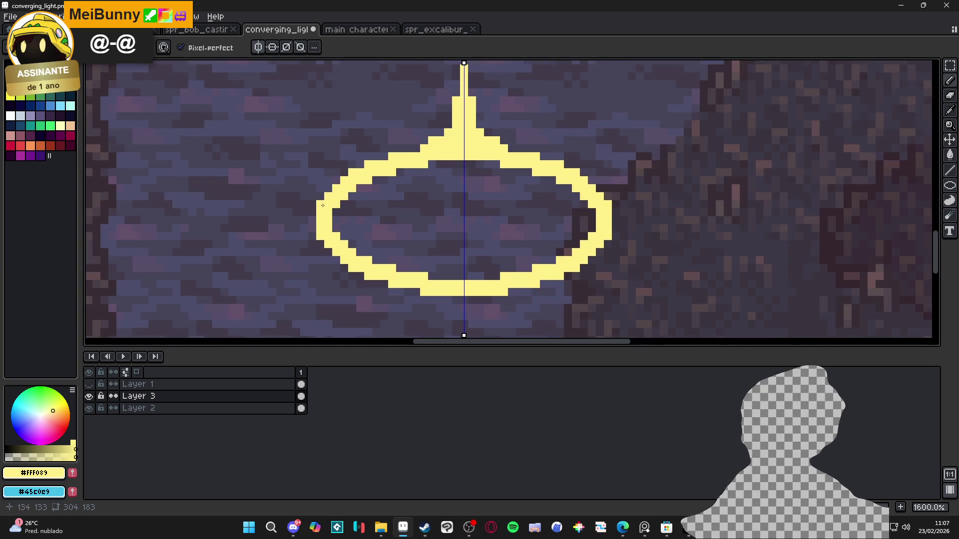
left_click_drag(322, 206, 321, 92)
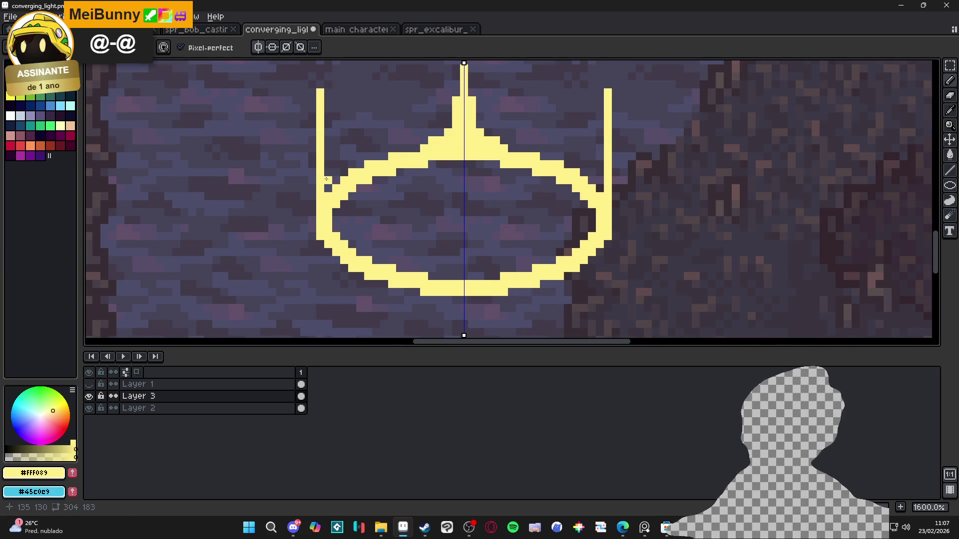
left_click_drag(328, 149, 329, 200)
- Draw an inner spike rising from the ellipse bottom with a filled, flared base
scroll(375, 204, "down", 5)
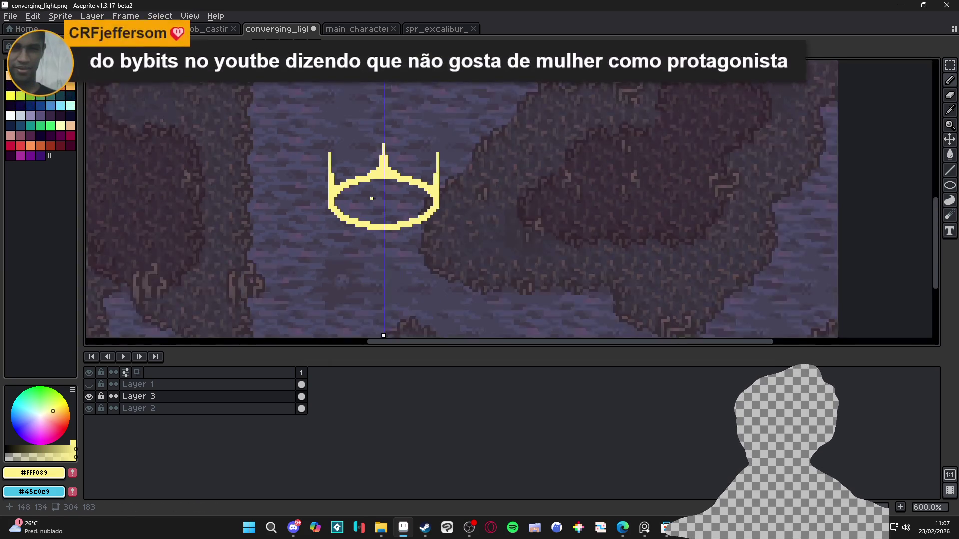
scroll(392, 233, "up", 4)
left_click_drag(388, 242, 388, 169)
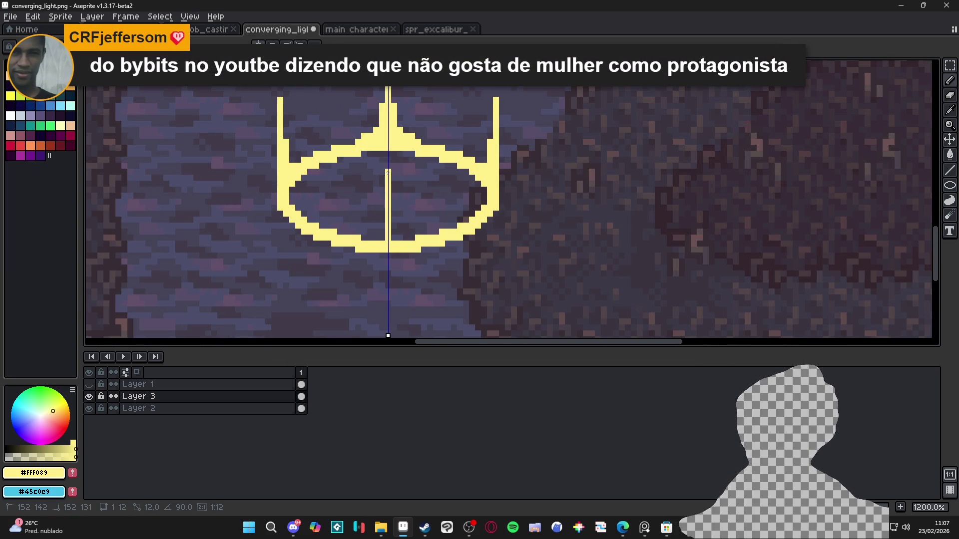
left_click_drag(394, 204, 400, 241)
left_click(404, 236)
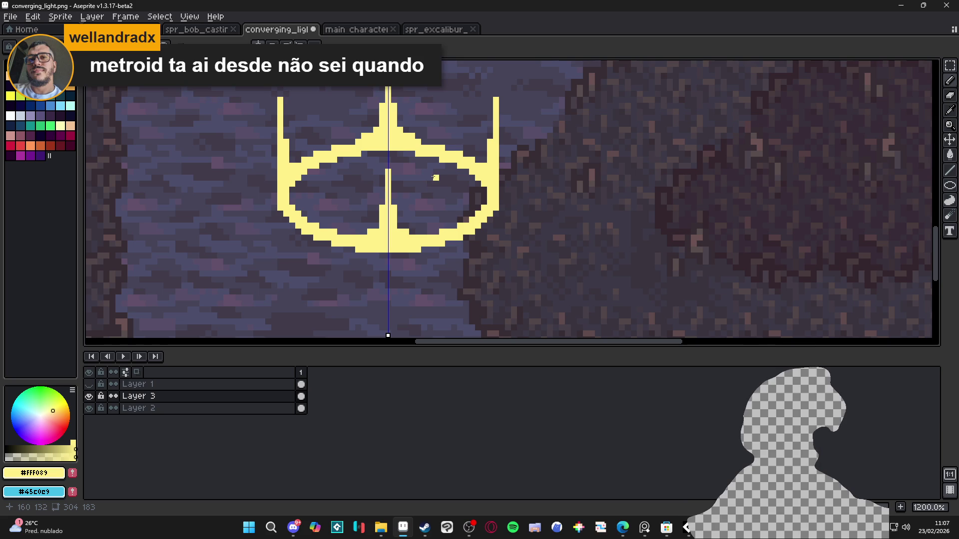
scroll(435, 177, "down", 3)
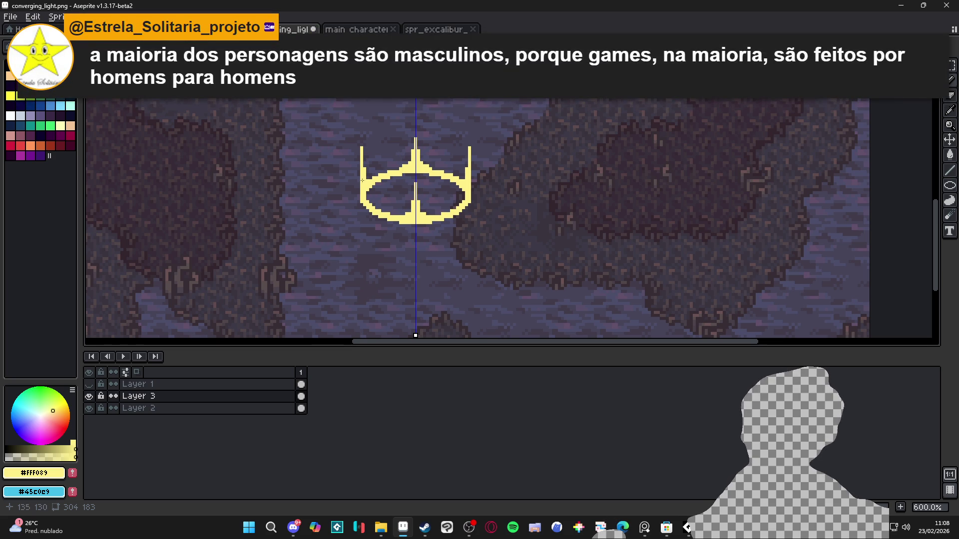
- Lower the yellow colour's alpha and paint translucent pixels along the prong edges
scroll(363, 181, "up", 3)
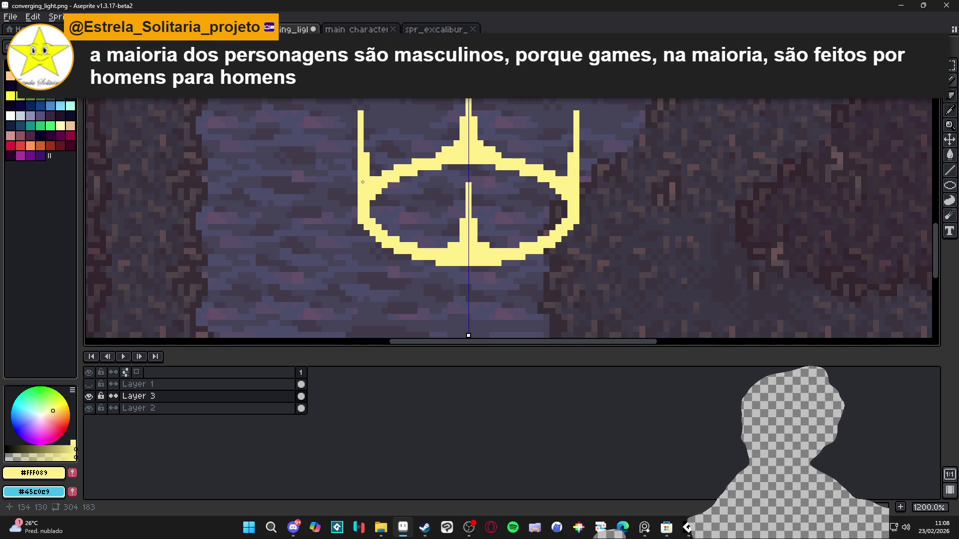
left_click(21, 457)
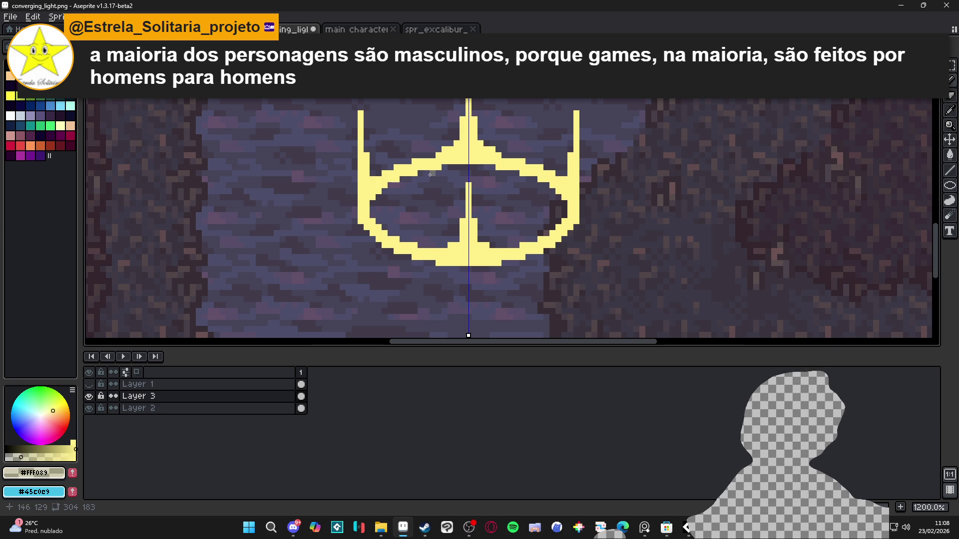
left_click(377, 173)
scroll(370, 158, "up", 1)
left_click(366, 150)
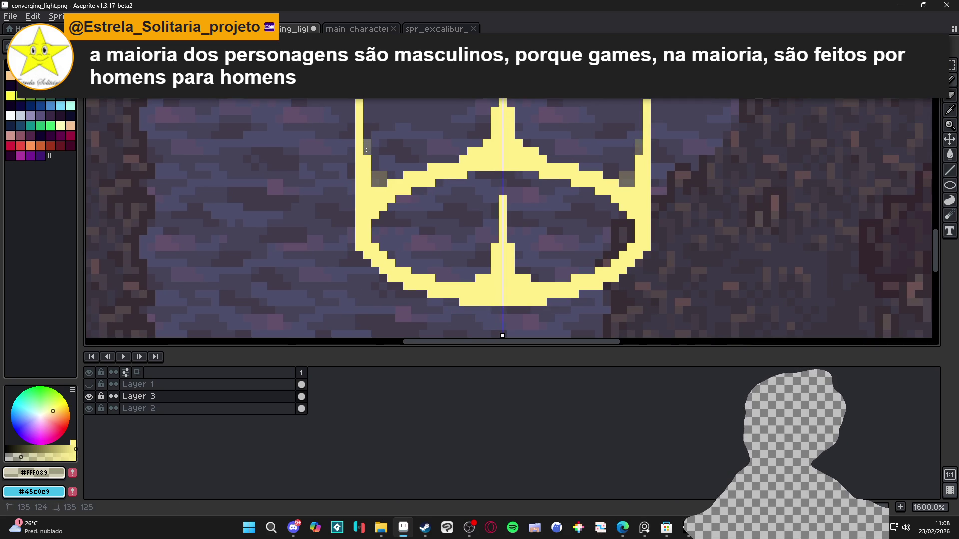
left_click(376, 165)
left_click(375, 158)
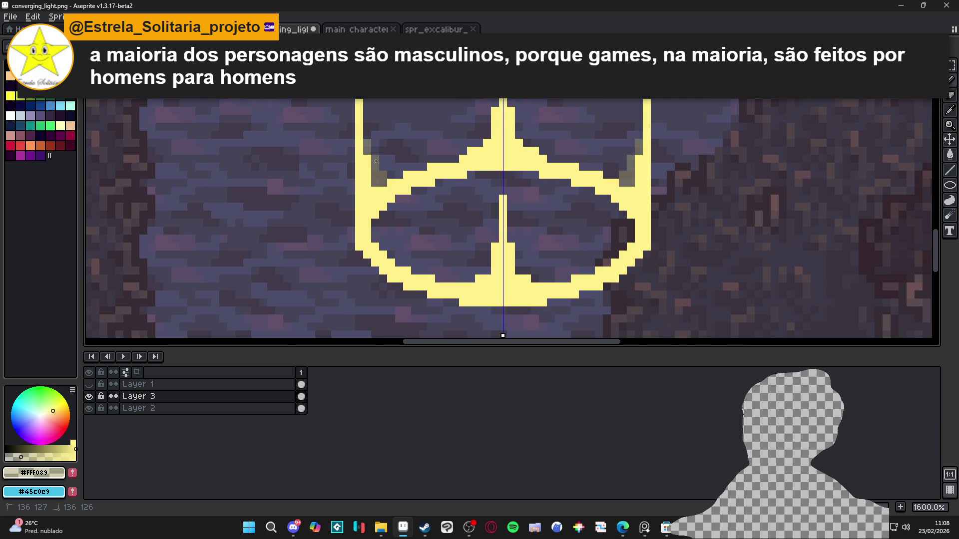
- Soften the centre spike with a translucent column above it and pixels along its flanks
scroll(443, 159, "up", 3)
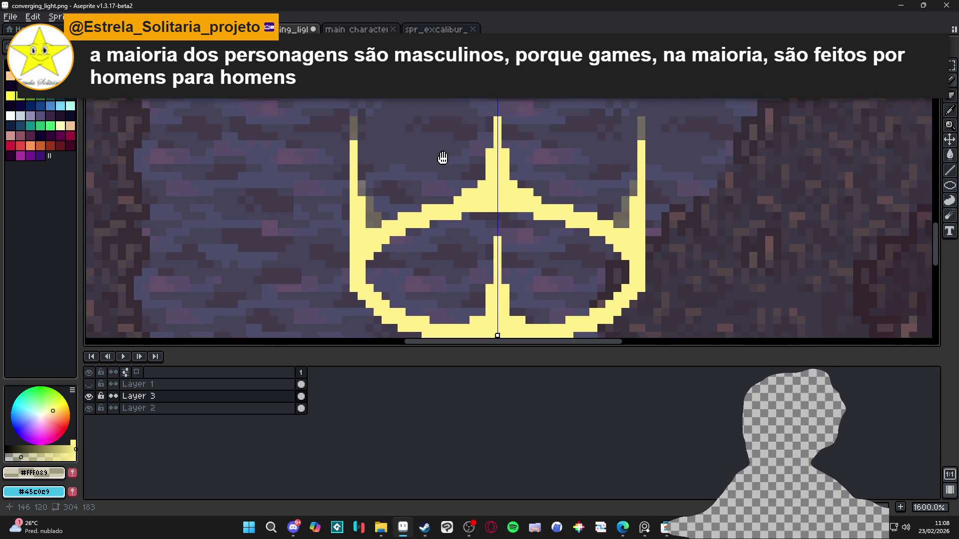
left_click_drag(480, 165, 481, 123)
left_click(472, 222)
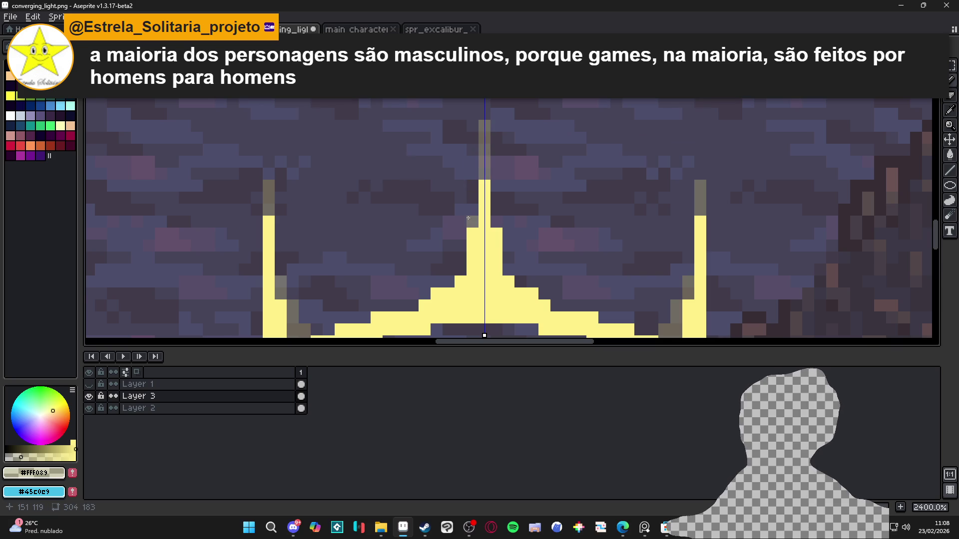
left_click(460, 270)
left_click(449, 282)
left_click(460, 257)
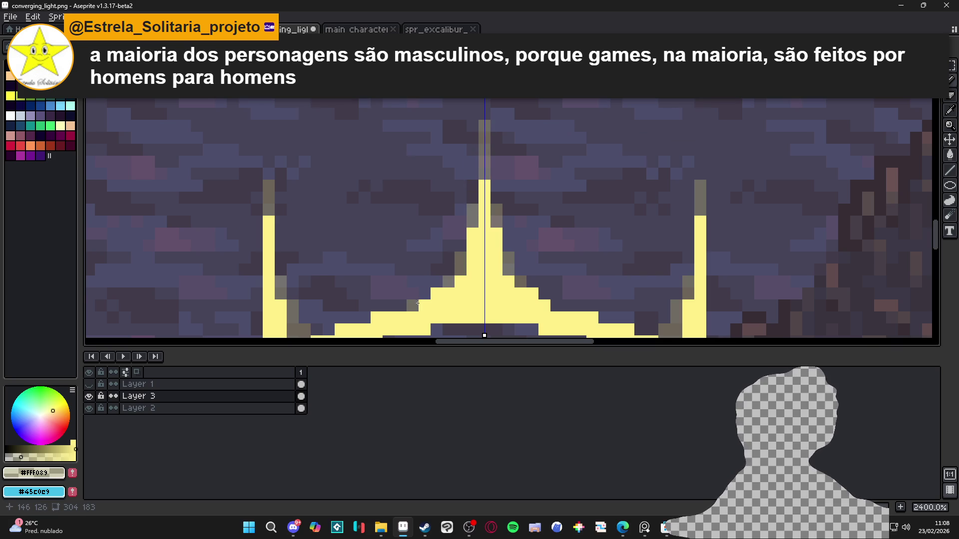
left_click_drag(413, 306, 400, 305)
left_click(365, 318)
- Soften the left prong's base and shade faint pixels along and above the inner spike
left_click(322, 330)
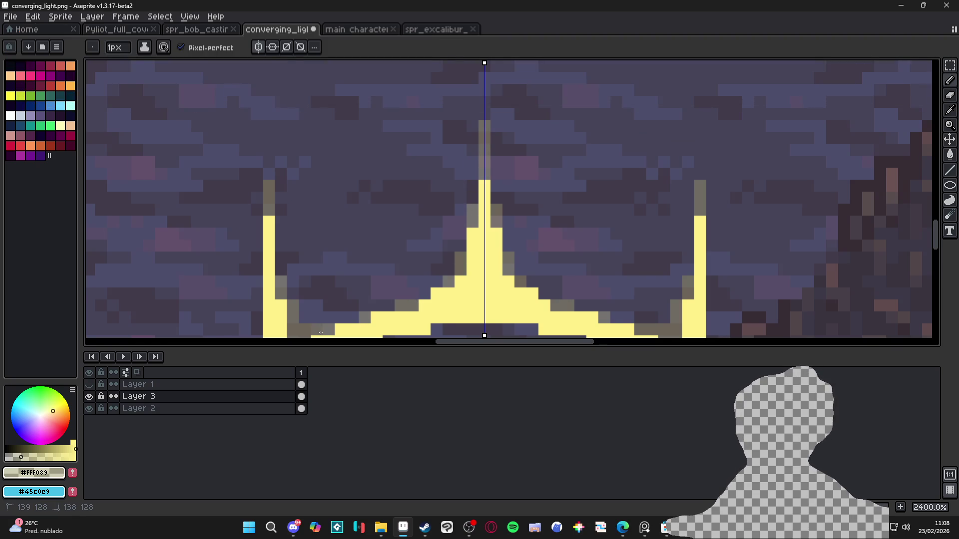
left_click(293, 293)
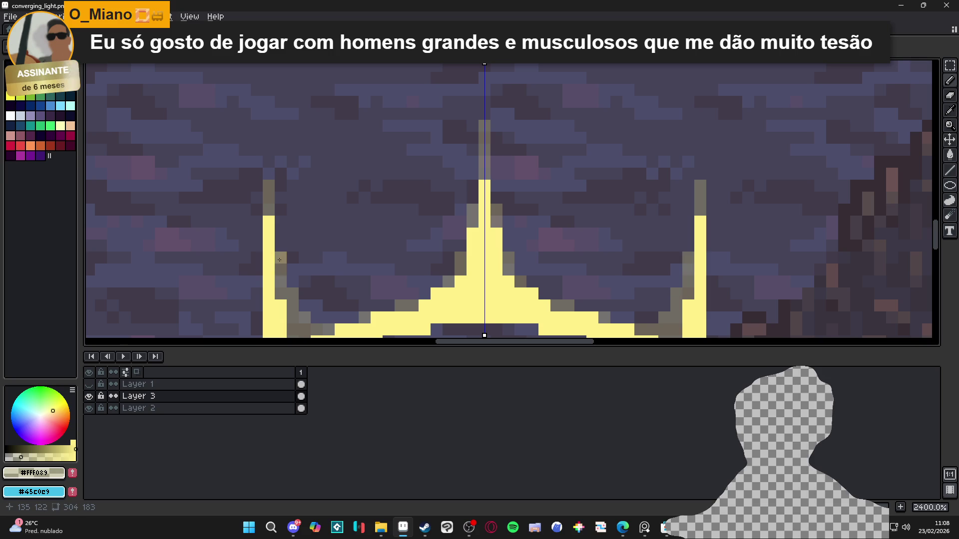
scroll(324, 240, "down", 3)
left_click(414, 254)
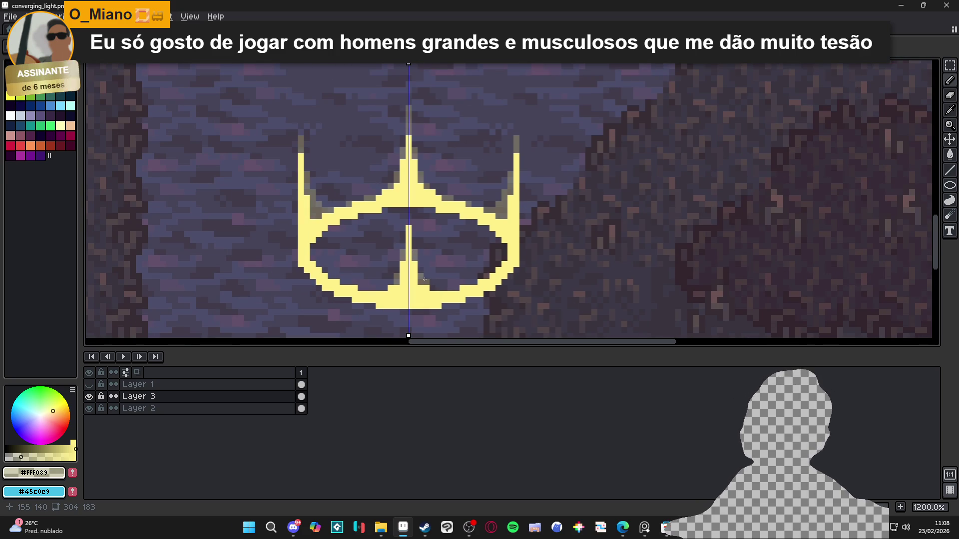
scroll(424, 278, "up", 3)
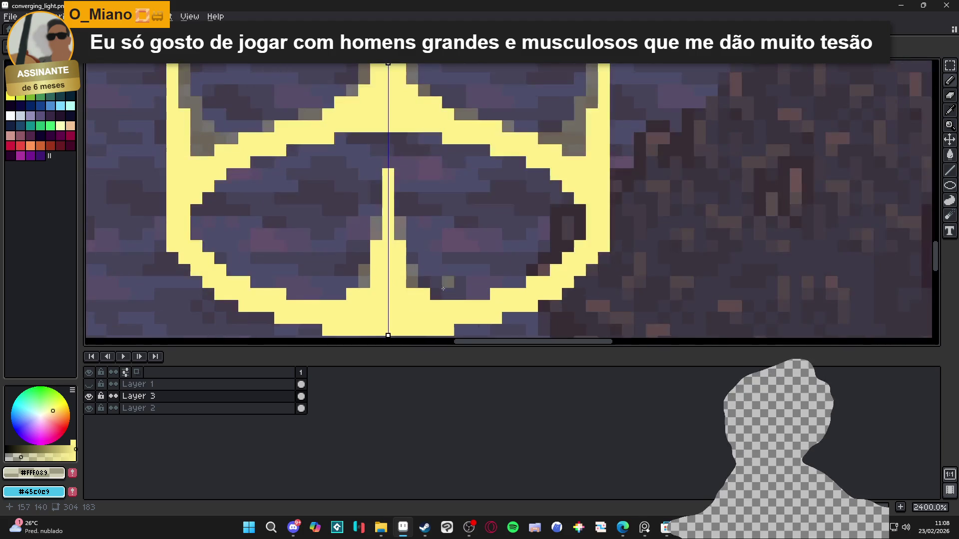
mouse_move(427, 284)
left_mouse_down()
mouse_move(437, 294)
mouse_move(413, 258)
left_mouse_up()
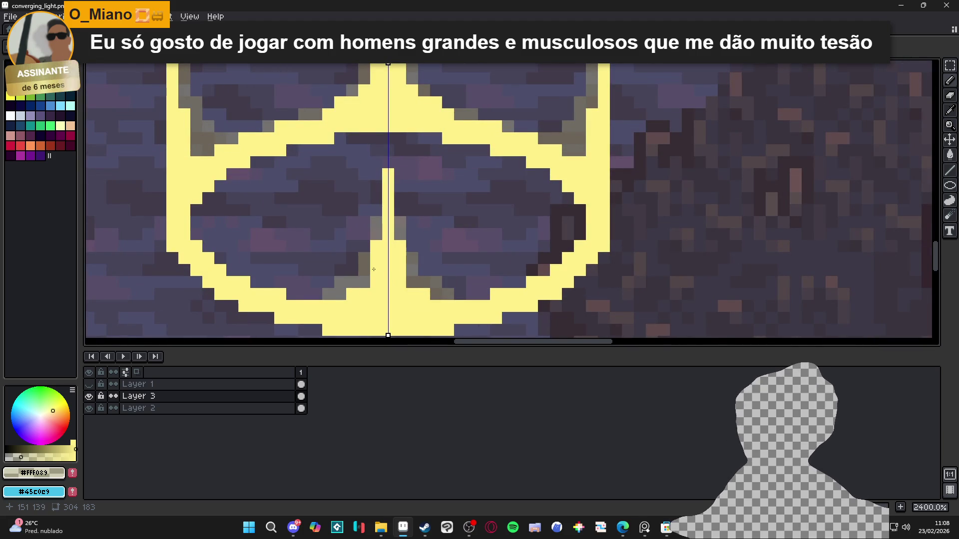
left_click(385, 151)
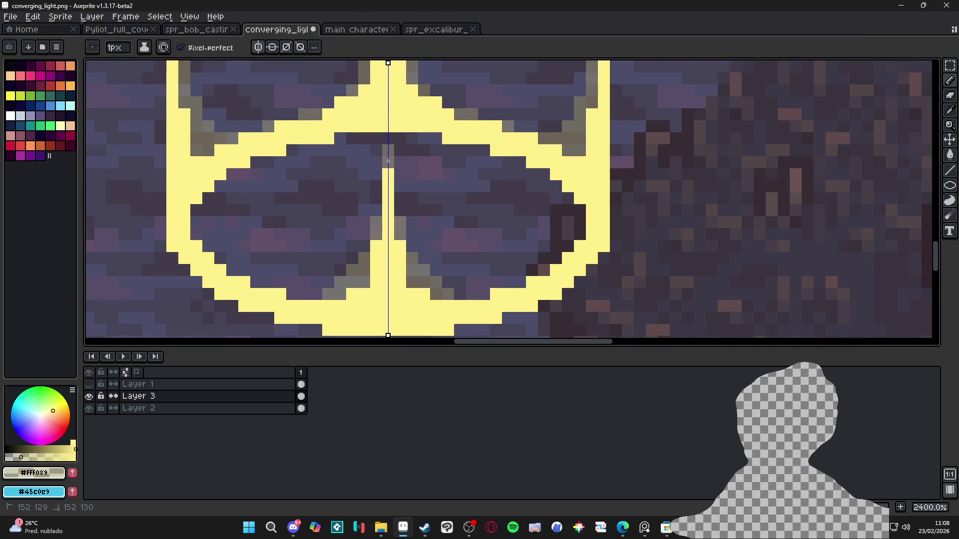
- Add more faint pixels above the inner spike's tip
left_click(385, 163)
left_click(386, 139)
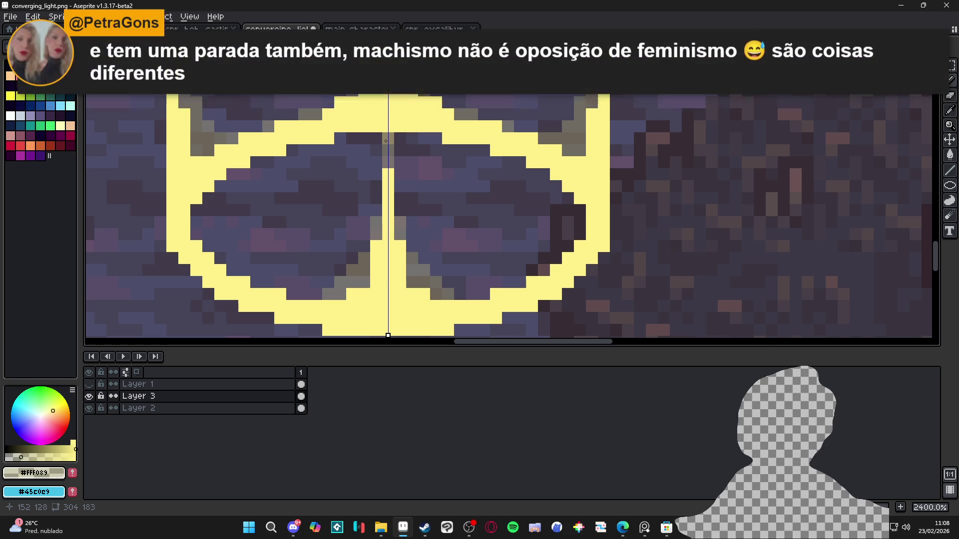
scroll(435, 184, "down", 3)
scroll(435, 183, "down", 2)
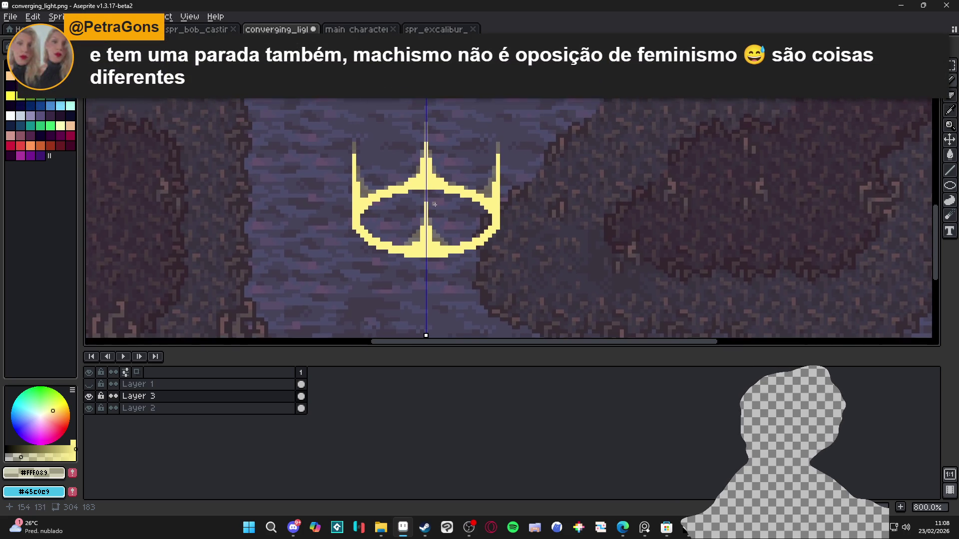
scroll(444, 191, "up", 5)
- Erase two mirrored pairs of stray pixels inside the ring with the Eraser
key("e")
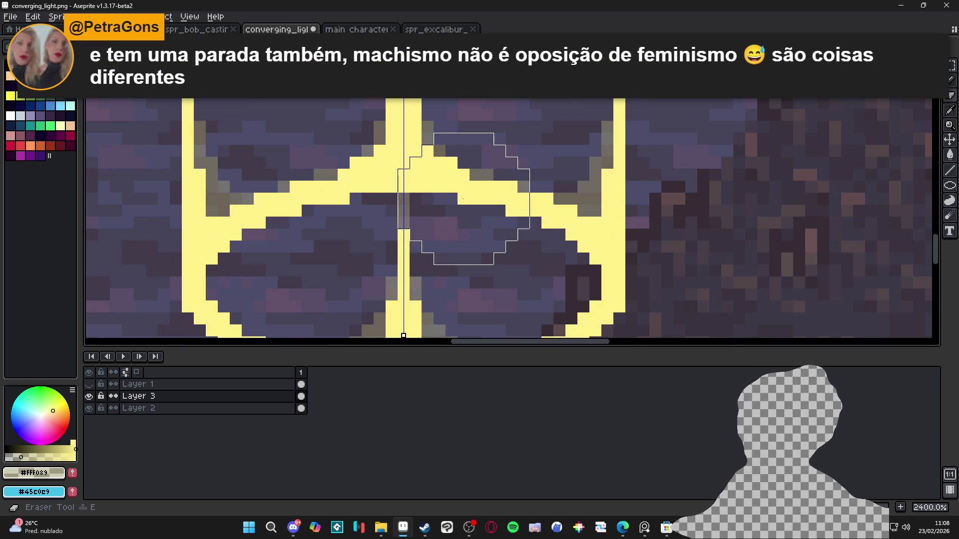
left_click(464, 199)
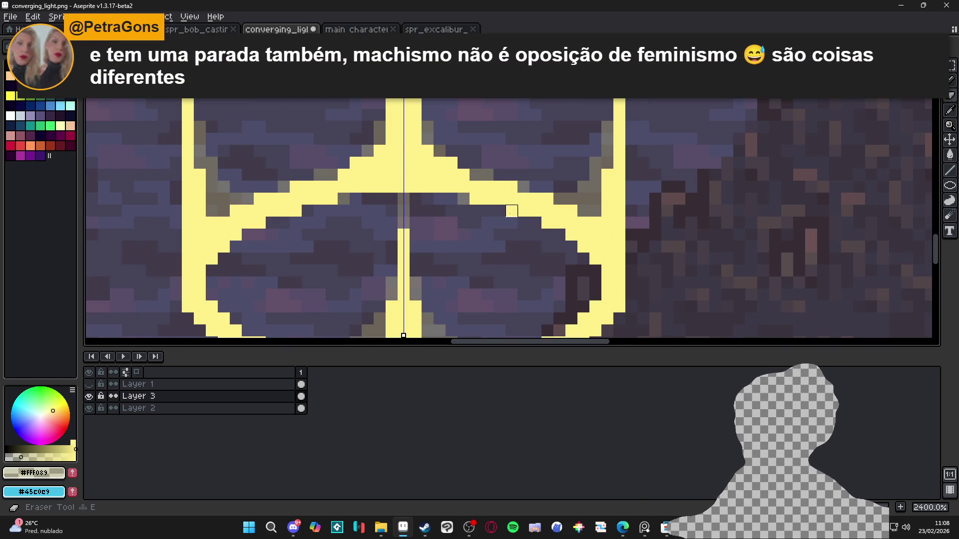
left_click(511, 211)
key("b")
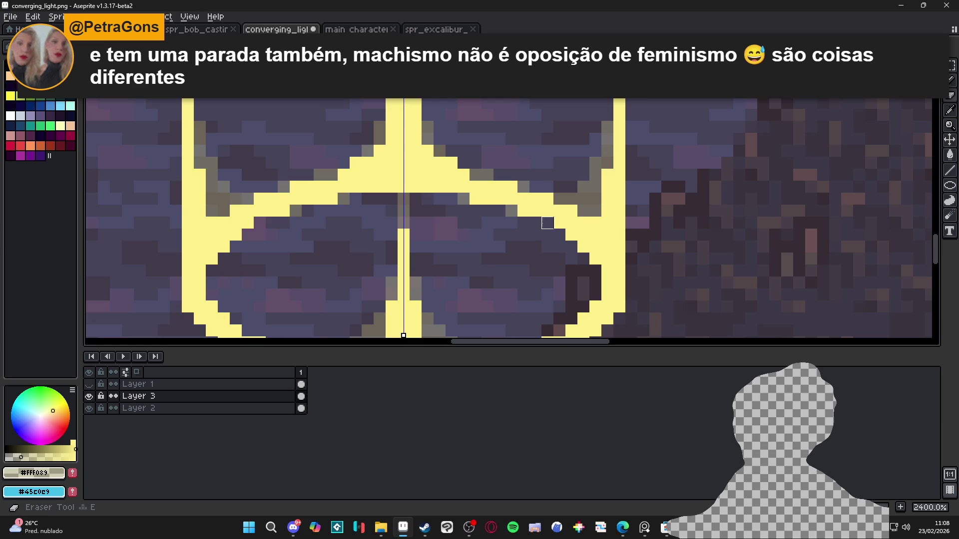
- Pencil yellow pixels along the right ring edge, mirrored to the left
scroll(542, 231, "down", 2)
scroll(542, 231, "down", 1)
scroll(541, 230, "up", 3)
mouse_move(581, 252)
left_mouse_down()
mouse_move(581, 277)
mouse_move(568, 287)
left_mouse_up()
scroll(530, 260, "down", 5)
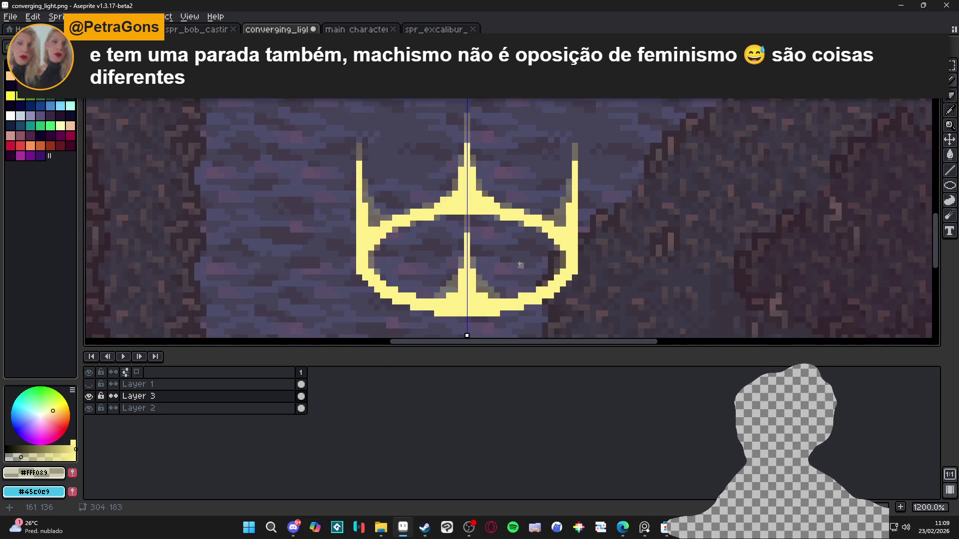
scroll(415, 273, "up", 2)
scroll(400, 259, "down", 3)
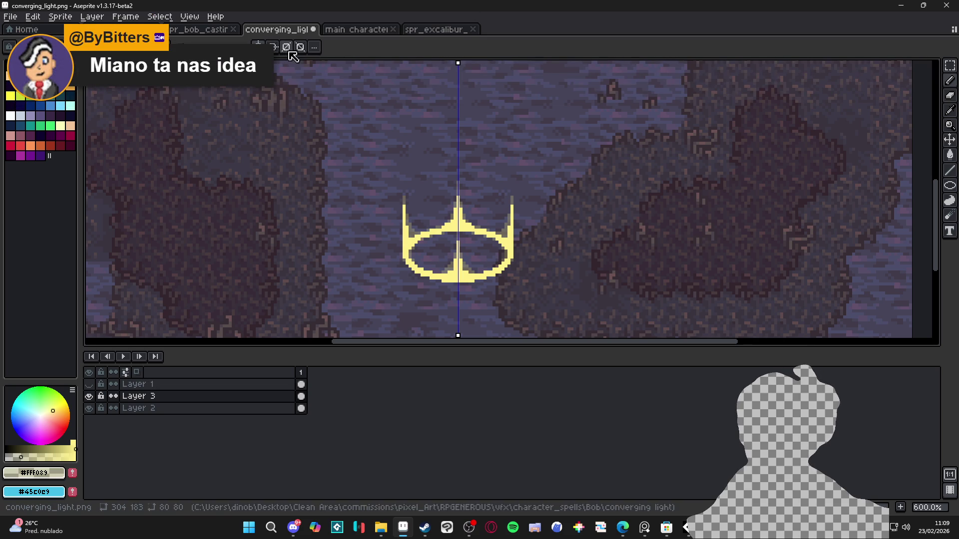
- Turn off symmetry and undo the last erase to restore the crown pixel
left_click(272, 47)
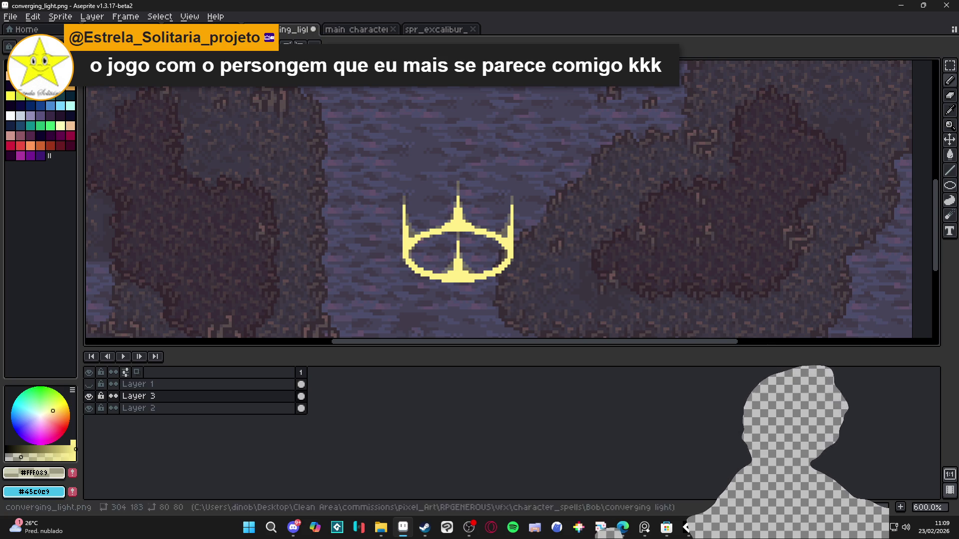
key("v")
scroll(464, 226, "up", 1)
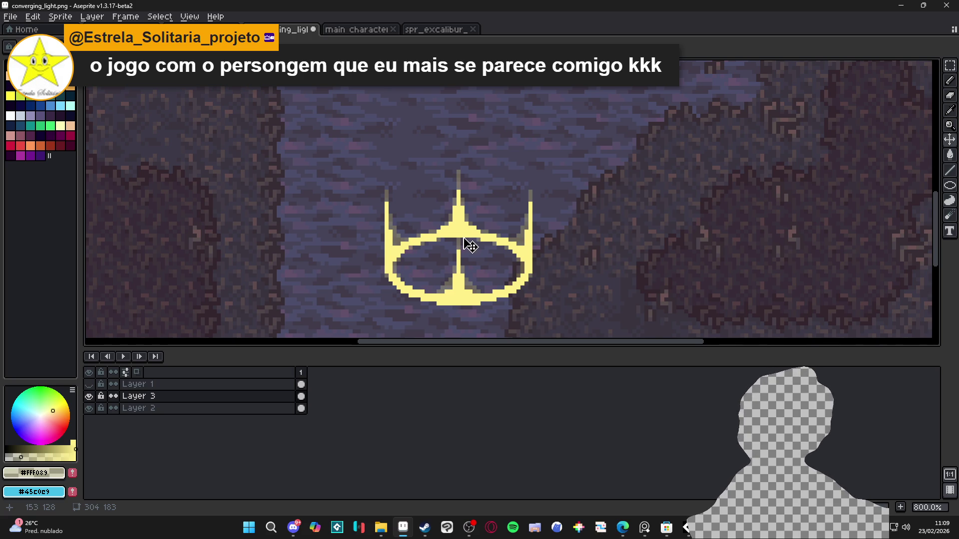
scroll(467, 236, "left", 1)
scroll(467, 238, "up", 3)
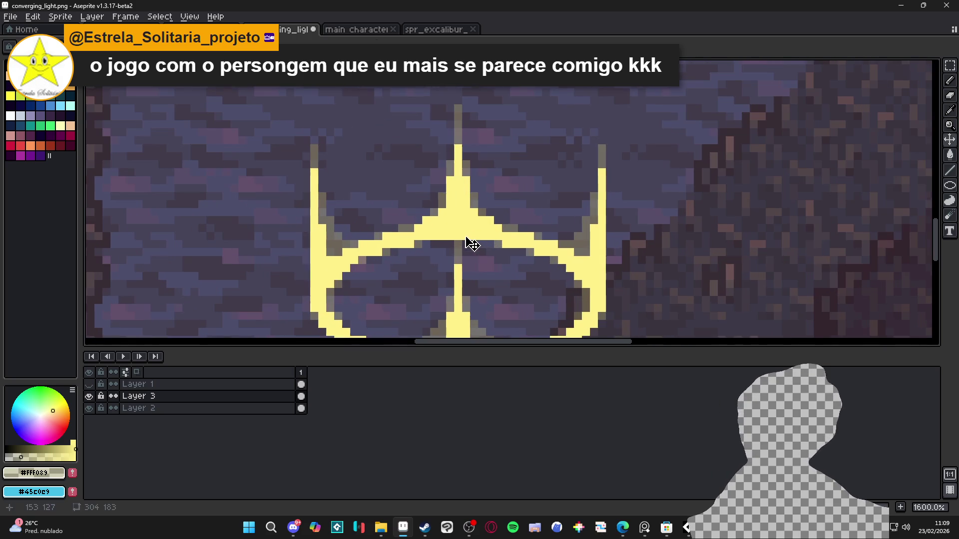
key("ctrl+z")
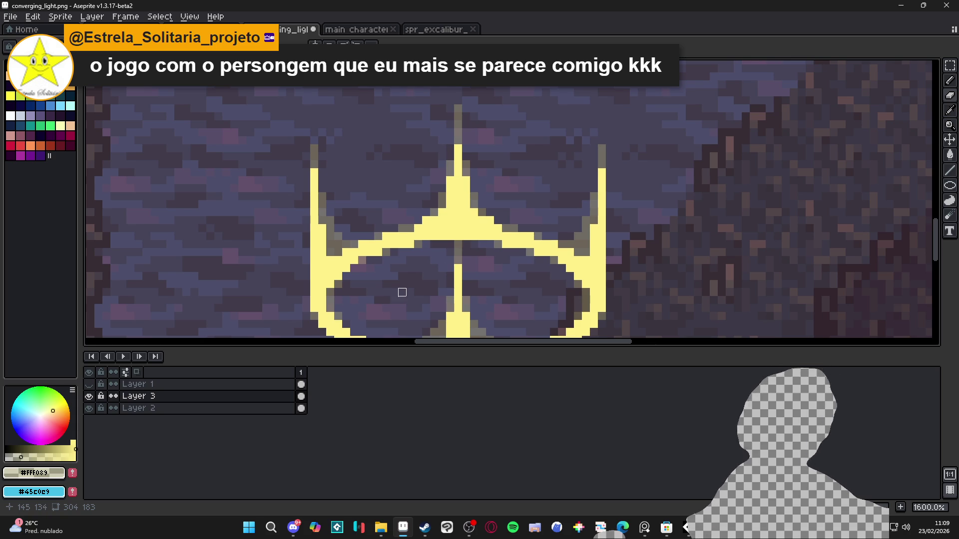
- Check the crown layer's position, trial-erase its upper arch and undo, then switch to GameMaker
scroll(418, 181, "down", 3)
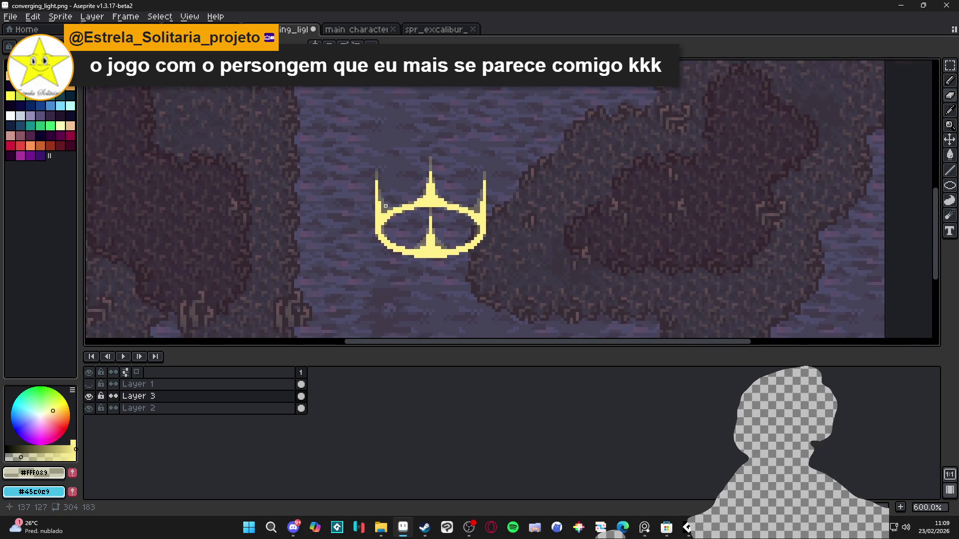
scroll(452, 200, "up", 3)
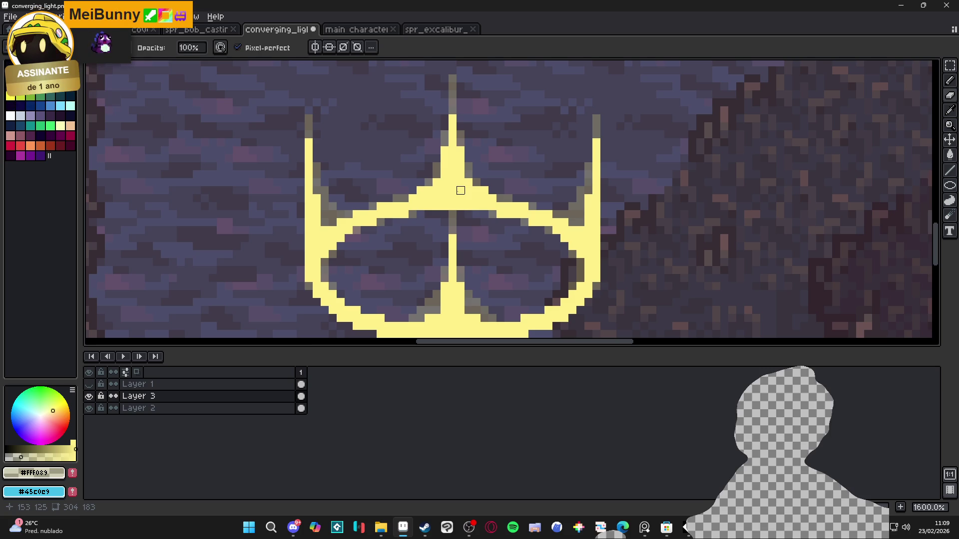
key("v")
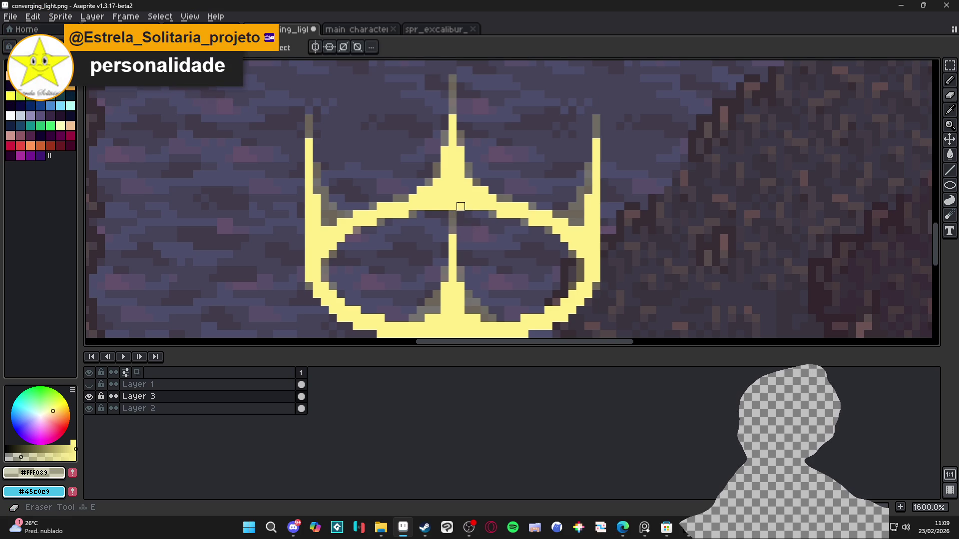
left_click(460, 206)
key("e")
left_click_drag(462, 206, 444, 214)
scroll(445, 214, "down", 3)
key("ctrl+z")
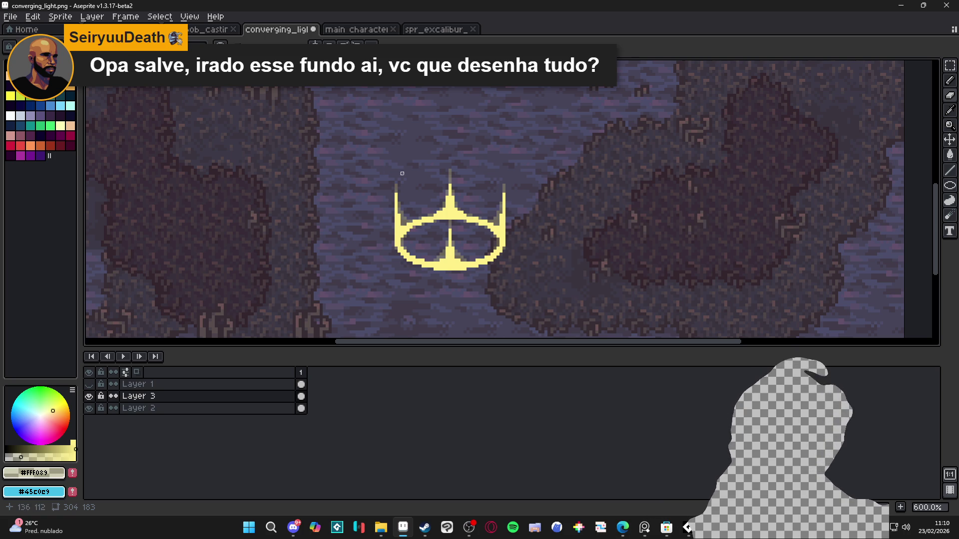
scroll(414, 167, "down", 3)
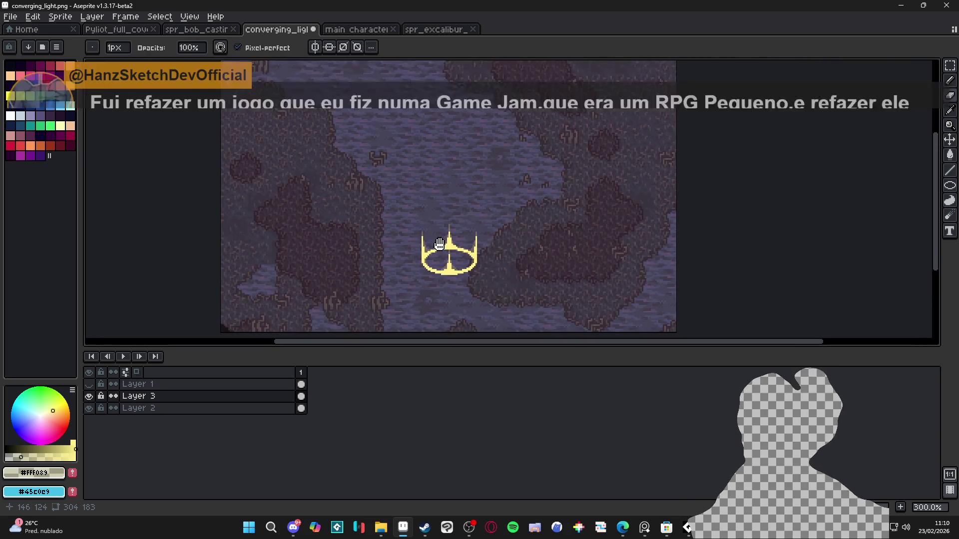
key("alt+Tab")
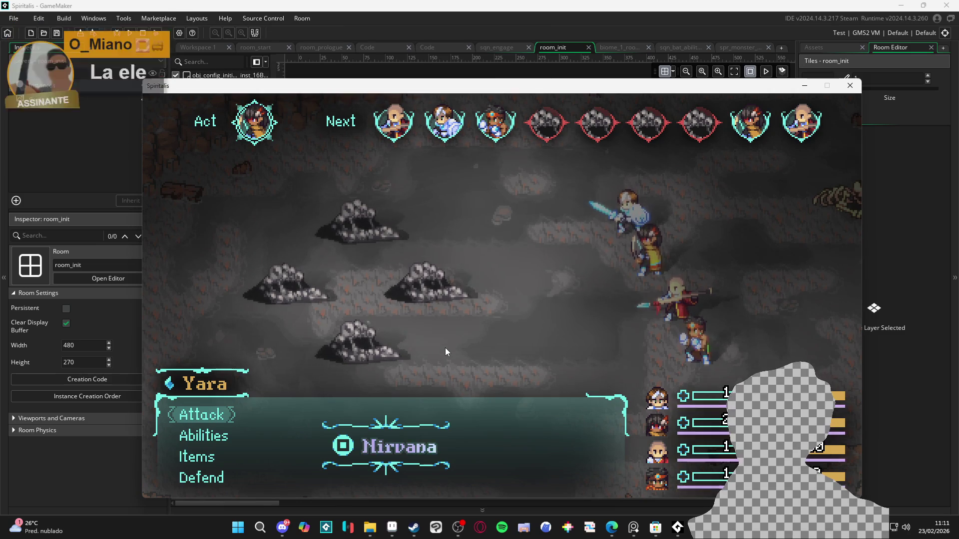
- Have Yara attack Sloth Blob, Zhe Wu cast Thunder strike, and Bob cast Cryoslash
key("Return")
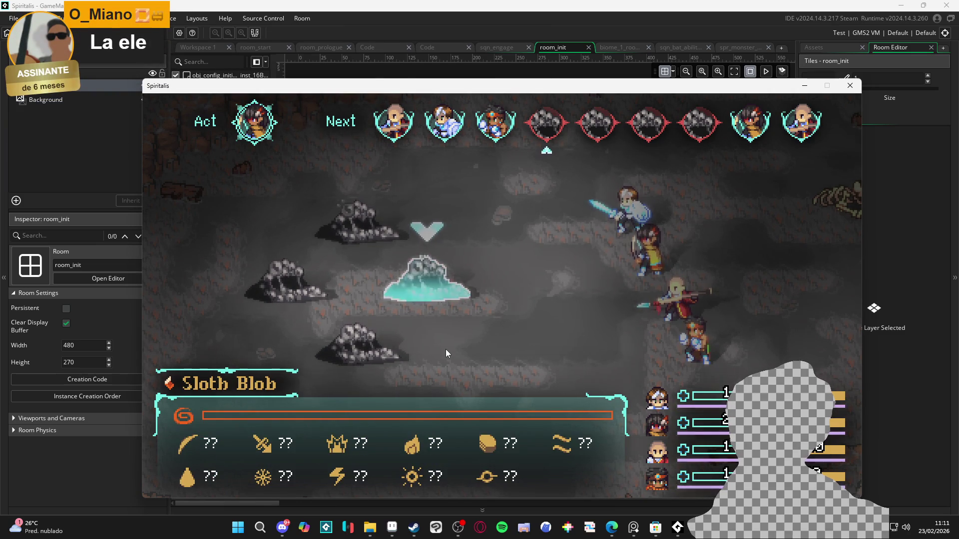
key("Return")
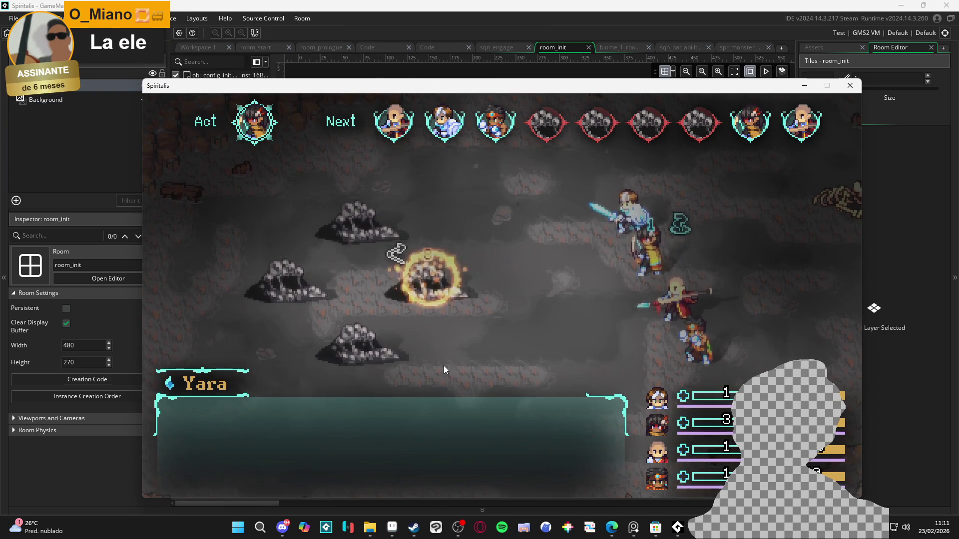
key("Down")
key("Return")
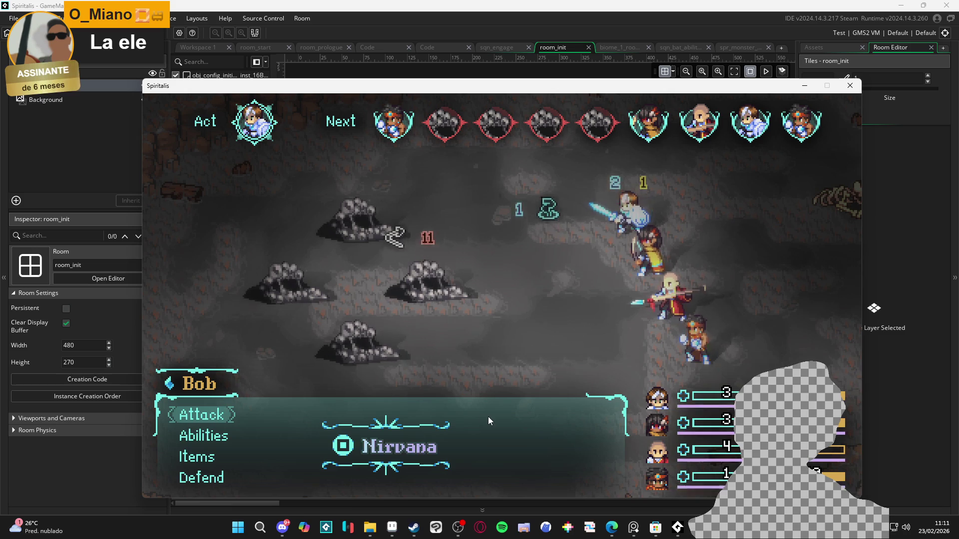
key("Down")
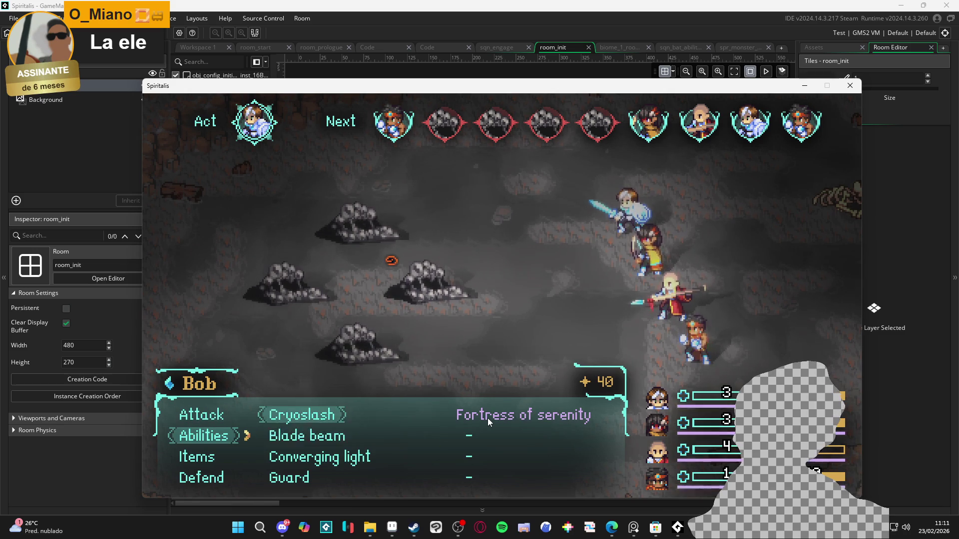
key("Return")
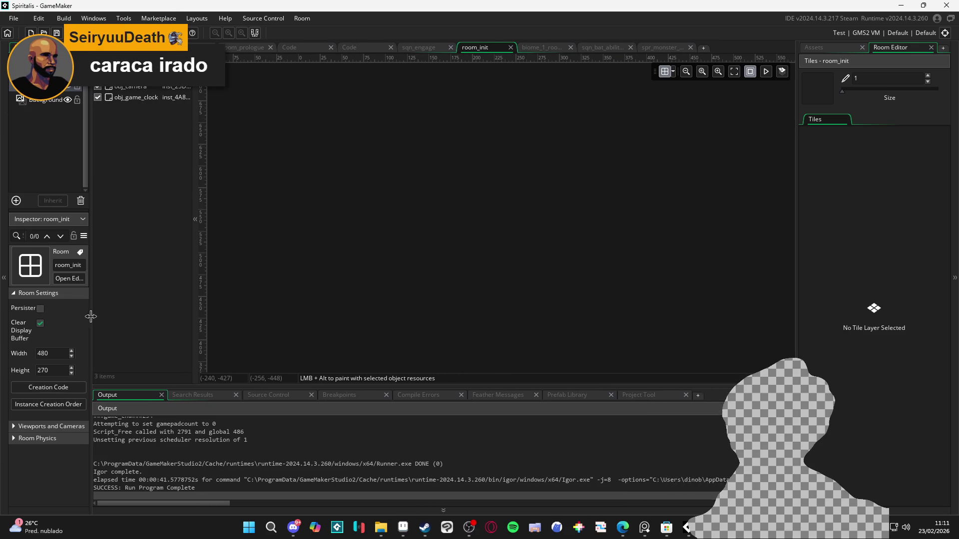
- Widen the left inspector panel, then return to converging_light.png in Aseprite
mouse_move(91, 316)
left_mouse_down()
mouse_move(163, 317)
mouse_move(141, 324)
left_mouse_up()
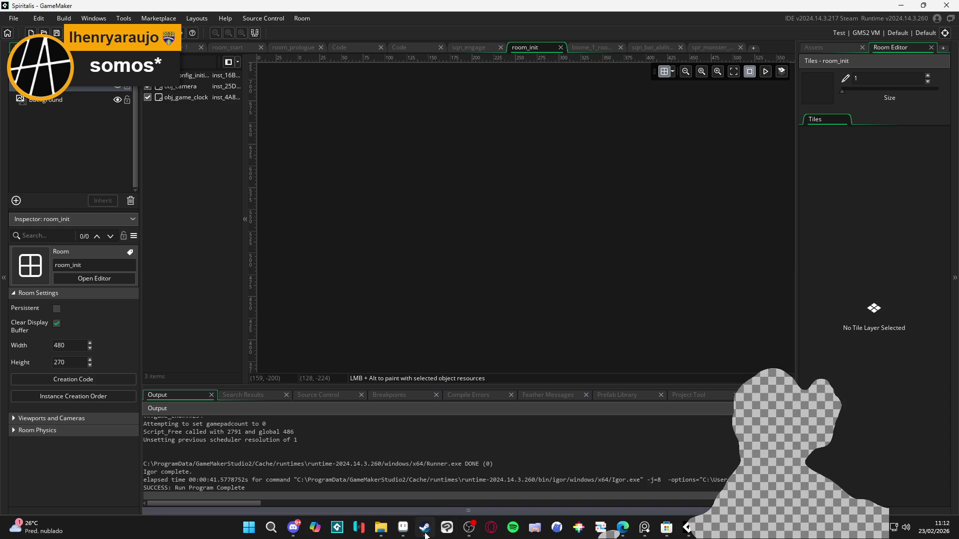
left_click(403, 527)
- Toggle the crown layer off and back on to compare the sprite
scroll(483, 276, "up", 5)
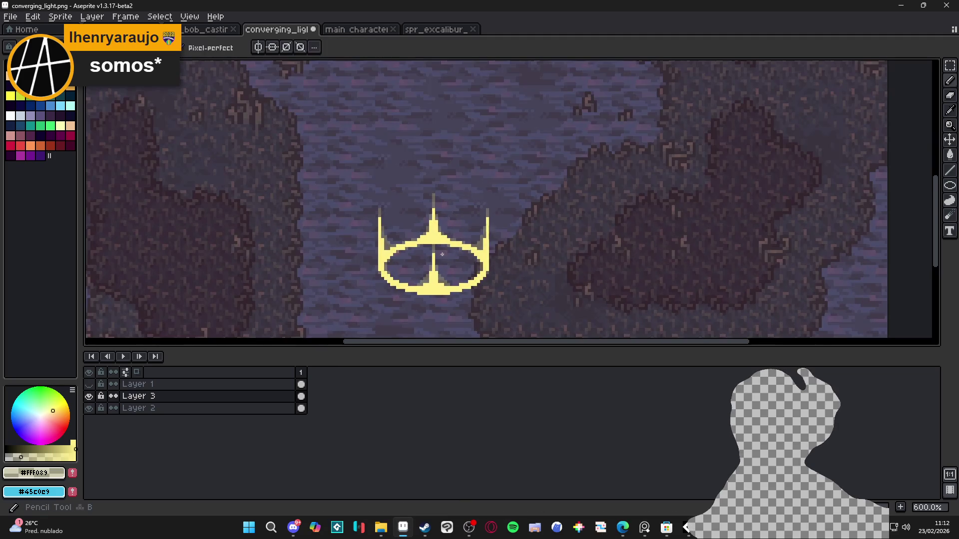
scroll(416, 288, "down", 3)
scroll(416, 288, "up", 2)
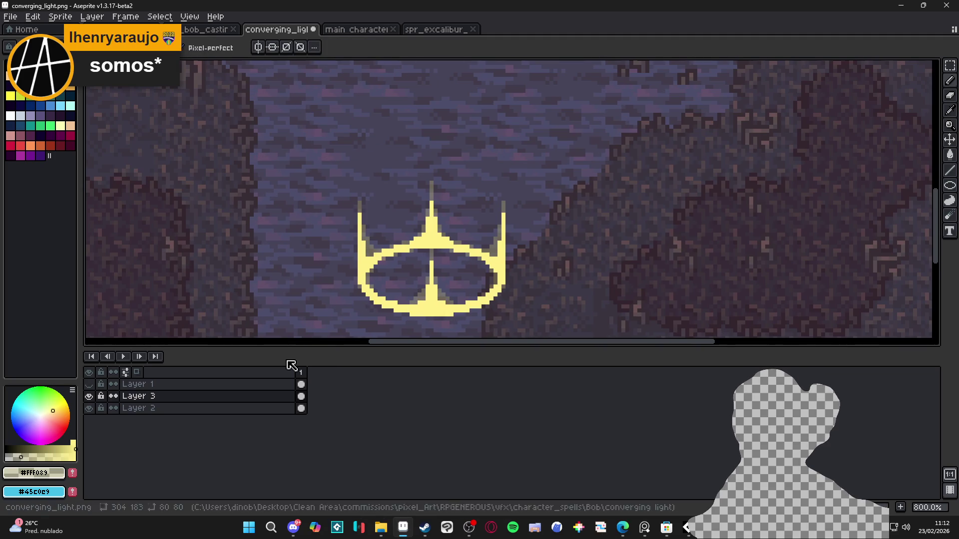
left_click(90, 398)
left_click(90, 397)
scroll(499, 225, "down", 3)
scroll(507, 214, "up", 6)
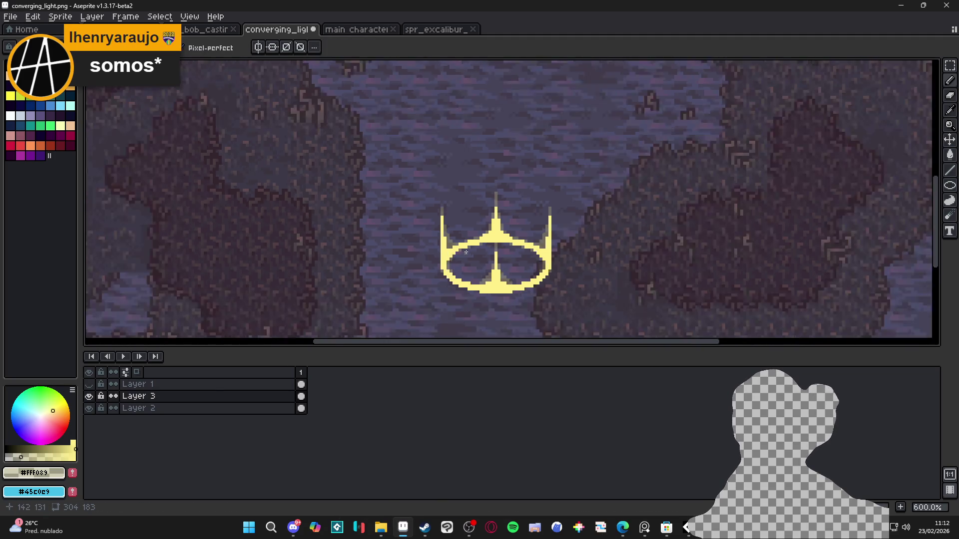
- Load the AAP-Splendor128 palette and pick an off-white drawing colour from it
left_click(19, 63)
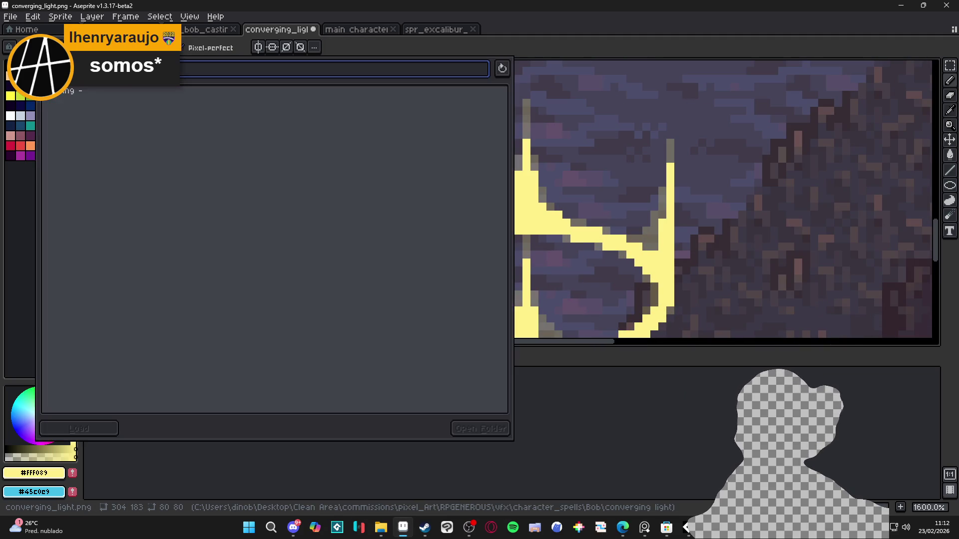
left_click(240, 189)
left_click(31, 274)
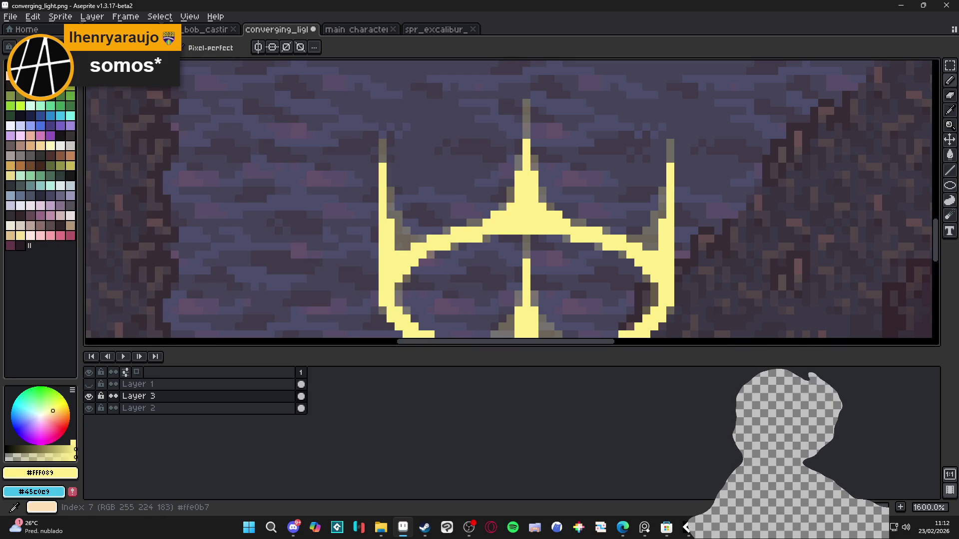
left_click(30, 135)
left_click(505, 213, "alt")
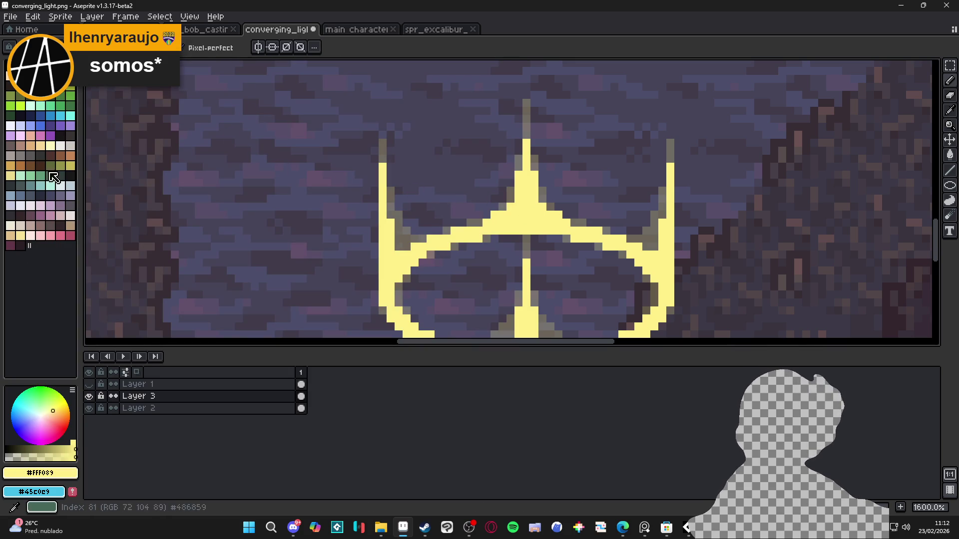
left_click(50, 145)
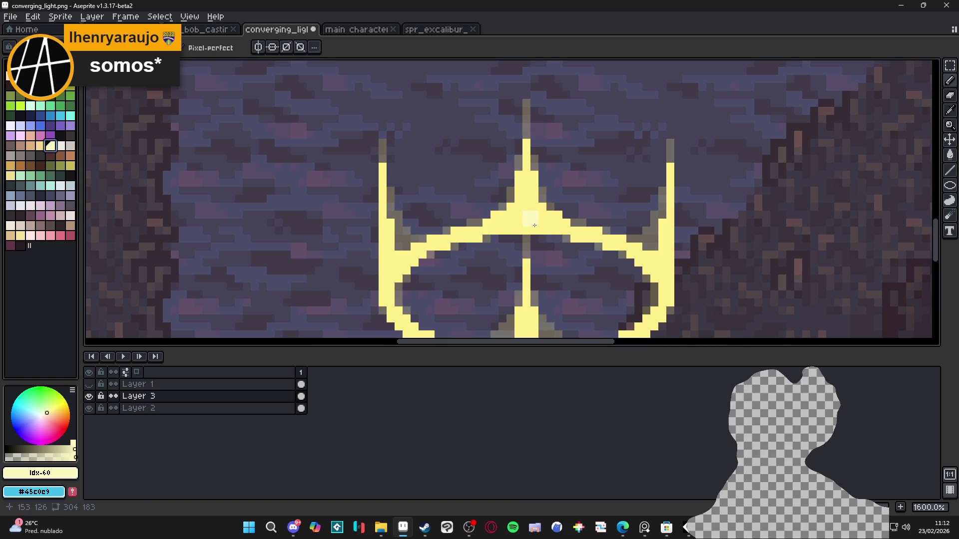
left_click(60, 145)
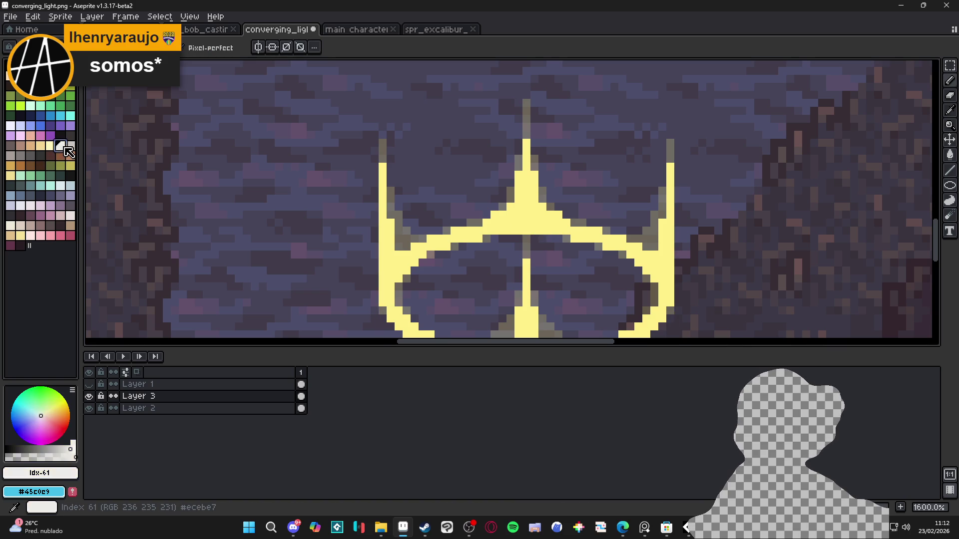
- Switch to white, turn on vertical symmetry, and paint a highlight up the central spike
key("x")
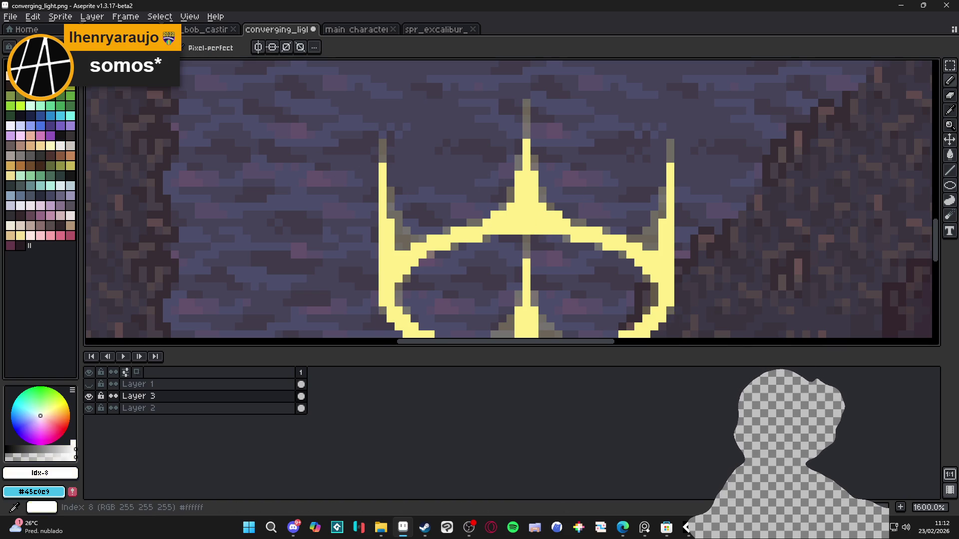
left_click(532, 223)
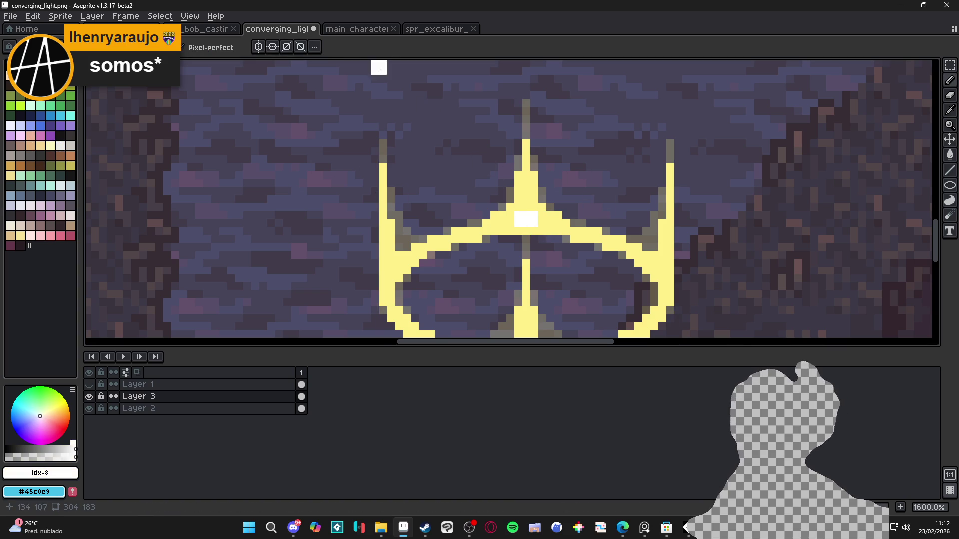
left_click(258, 47)
left_click(545, 223)
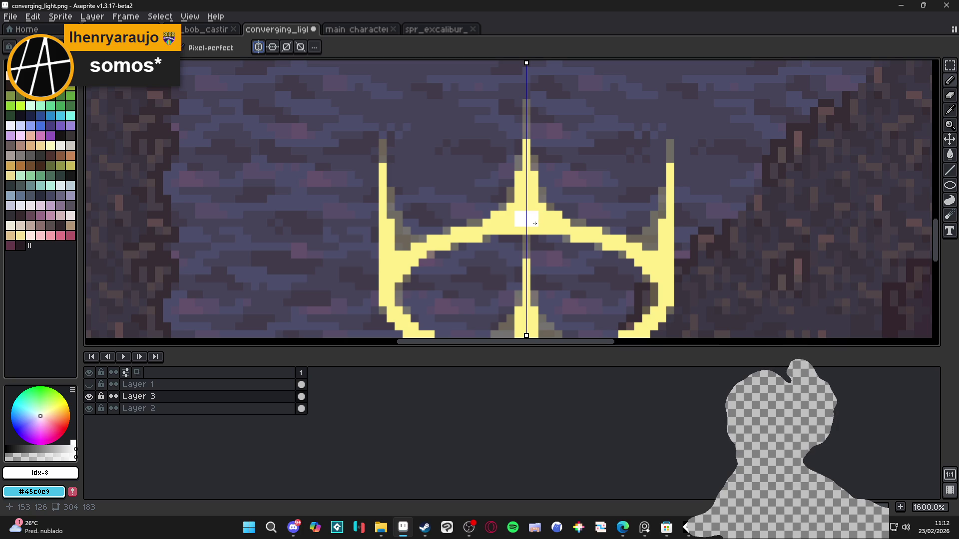
left_click(526, 205)
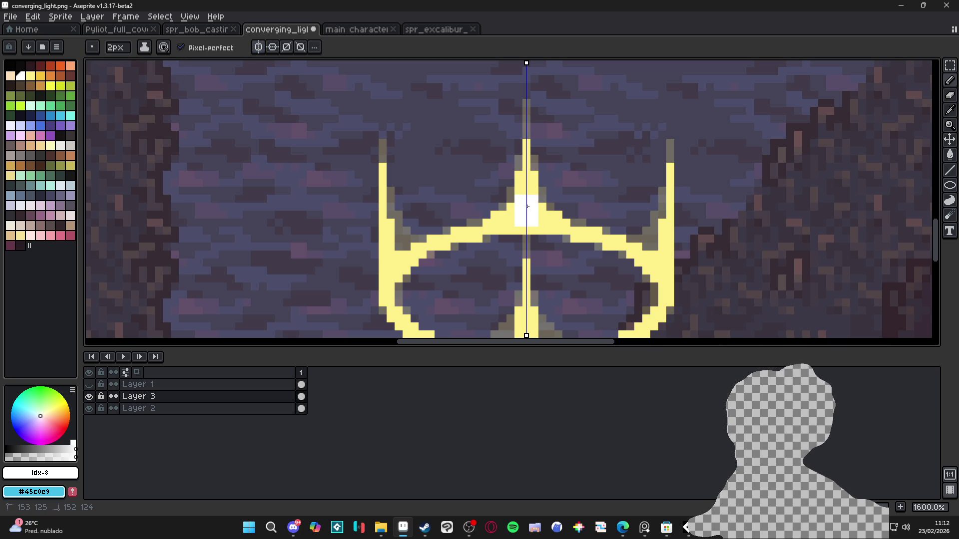
- With a 1px brush, paint white rows below the spike's centre highlight
key("minus")
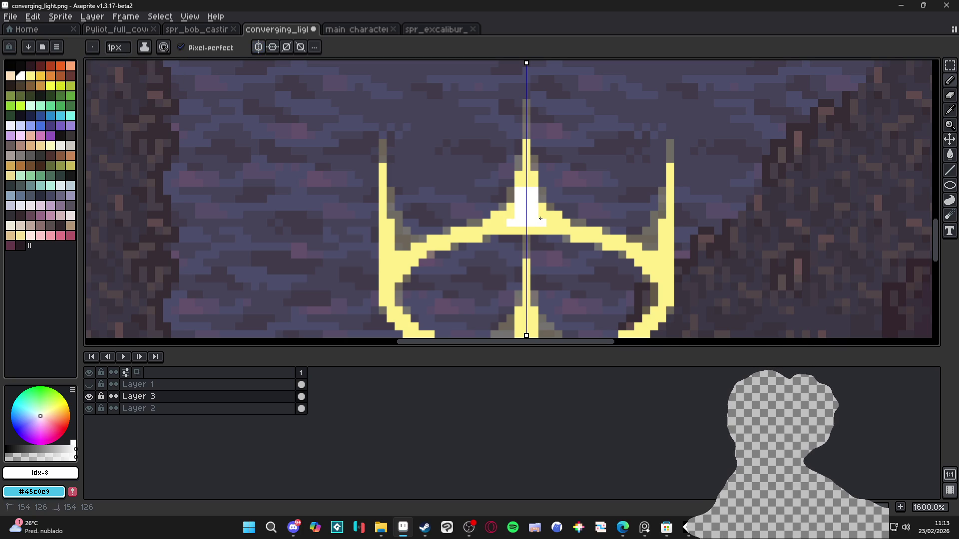
left_click(543, 216)
left_click_drag(550, 227, 507, 224)
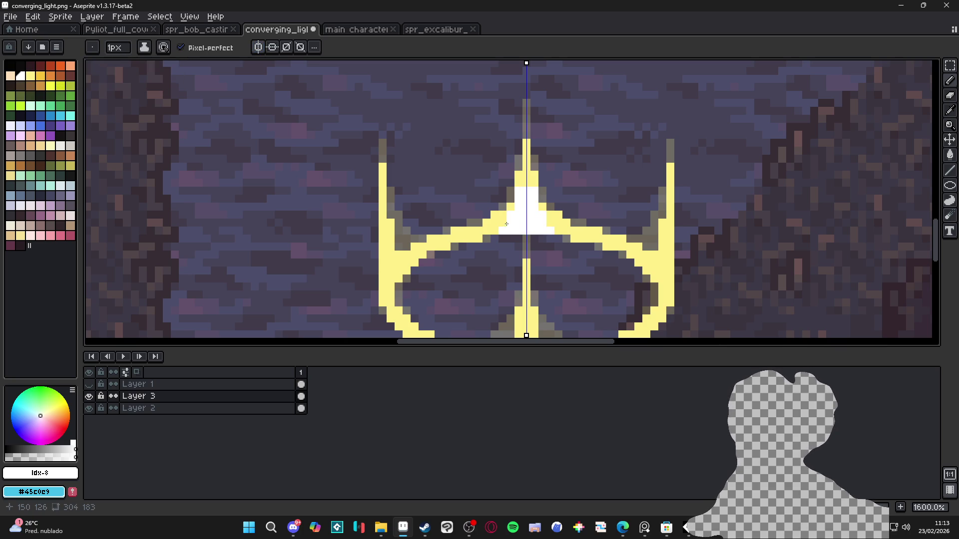
left_click(494, 230)
scroll(524, 252, "down", 3)
scroll(524, 253, "up", 5)
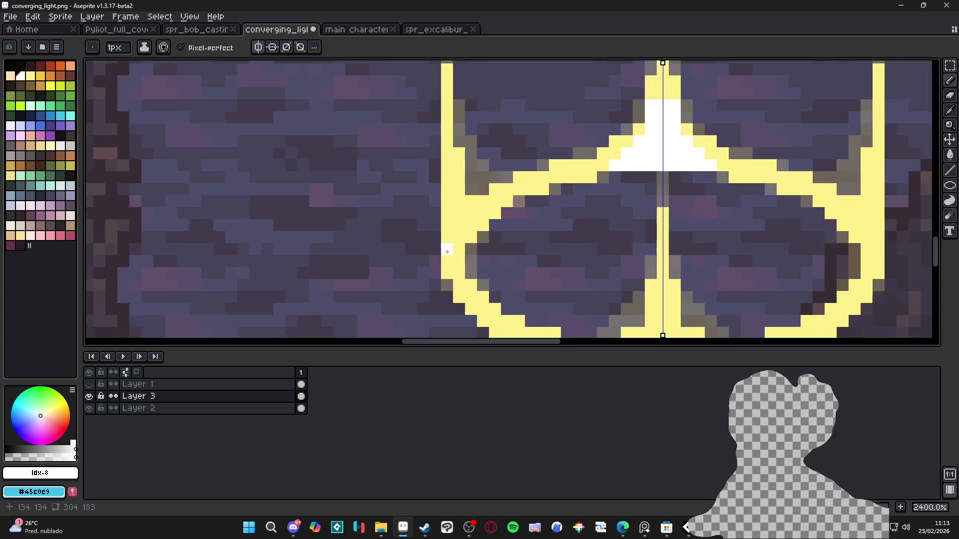
key("v")
- Paint mirrored white highlights along the side prongs' outer edges
left_click_drag(454, 215, 455, 237)
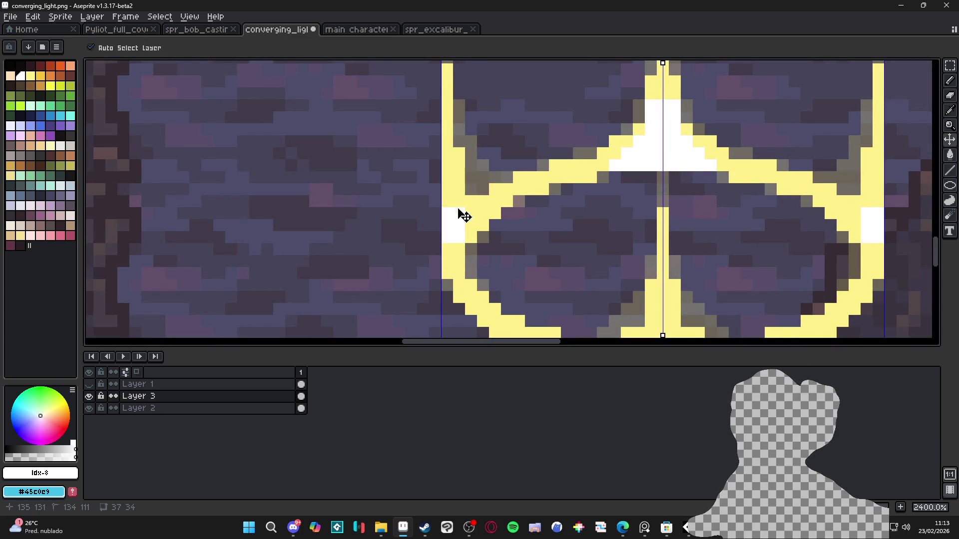
left_click(446, 202)
mouse_move(445, 202)
left_mouse_down()
mouse_move(446, 127)
mouse_move(458, 202)
left_mouse_up()
scroll(463, 220, "down", 2)
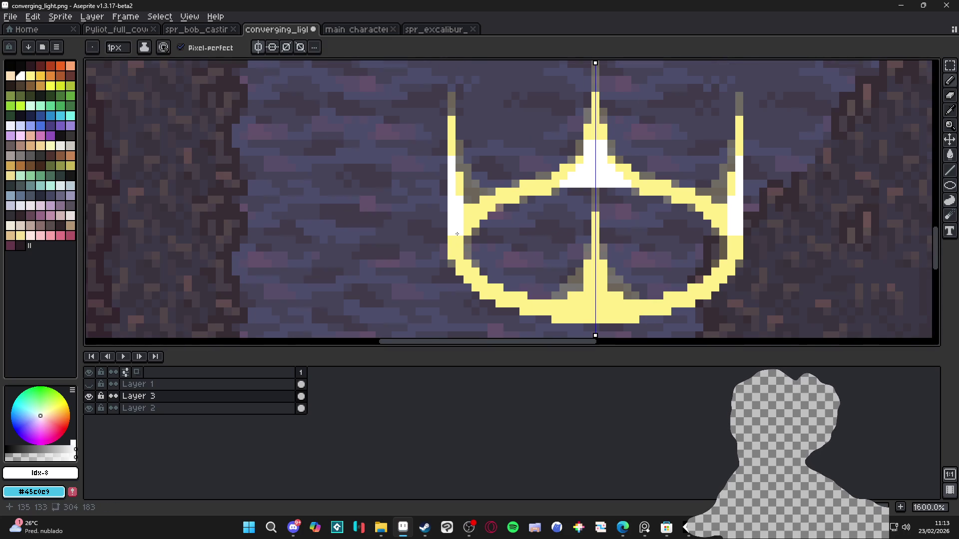
scroll(474, 244, "down", 3)
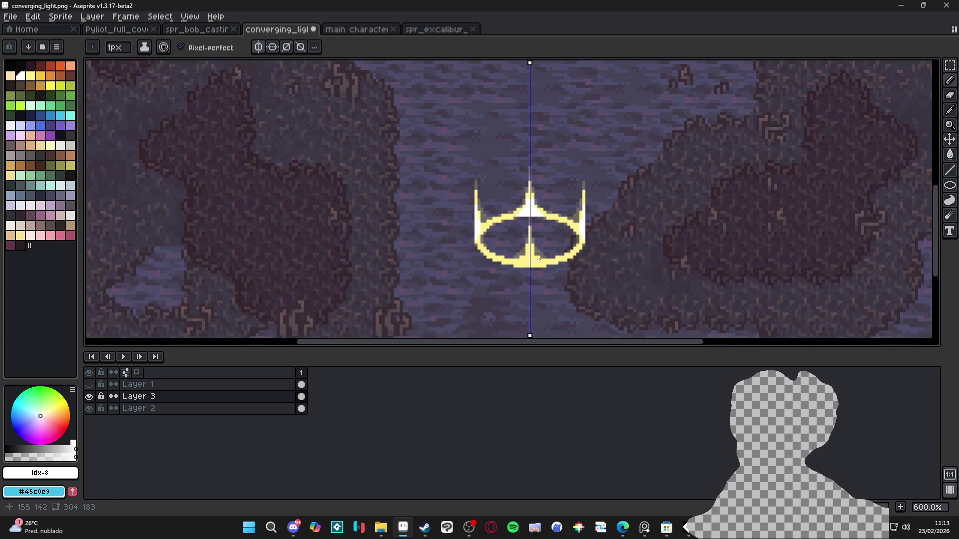
scroll(497, 249, "up", 2)
scroll(497, 249, "up", 3)
- Paint white at the ring's bottom centre with a 2px brush, extending it along the ring
key("plus")
mouse_move(496, 247)
left_mouse_down()
mouse_move(516, 290)
mouse_move(526, 277)
left_mouse_up()
key("minus")
scroll(519, 284, "down", 5)
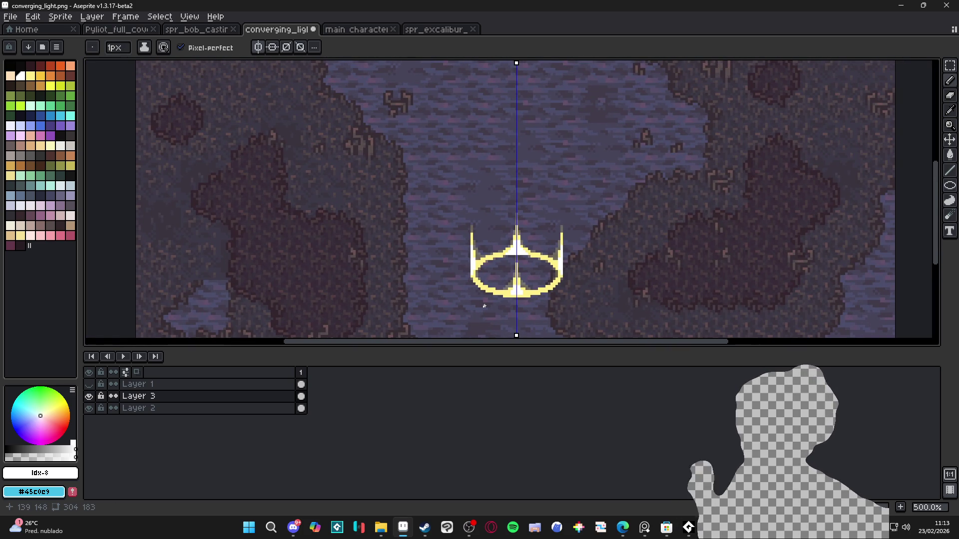
scroll(524, 301, "down", 1)
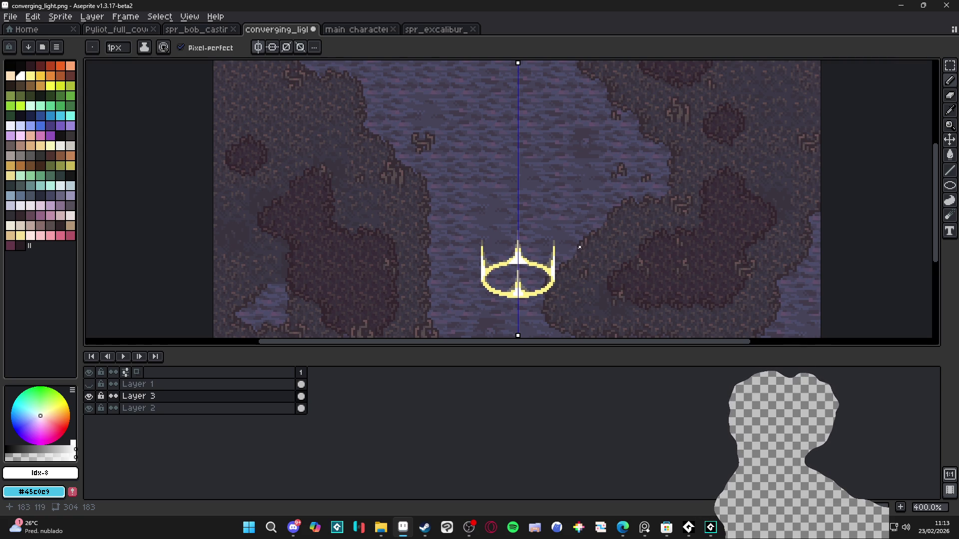
scroll(520, 256, "up", 6)
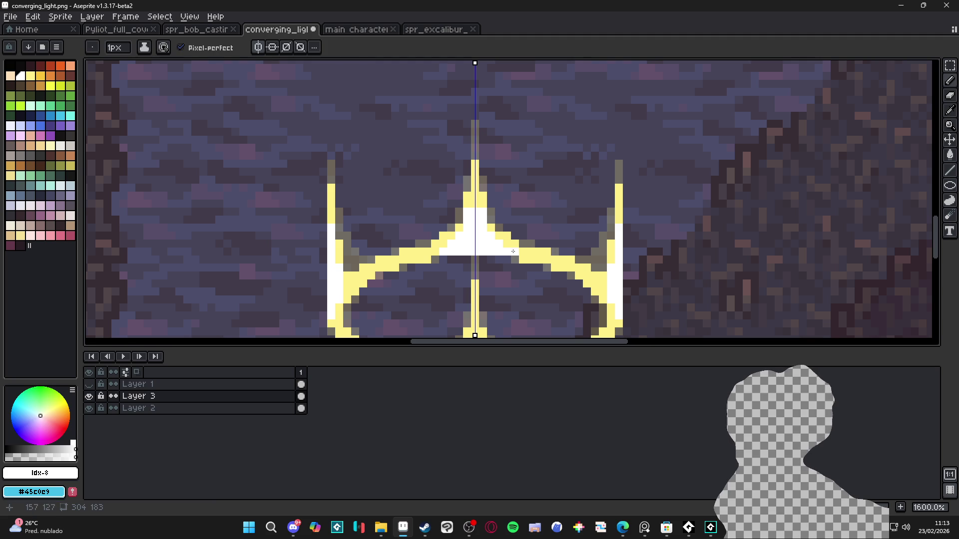
left_click(512, 251)
left_click_drag(508, 244, 526, 254)
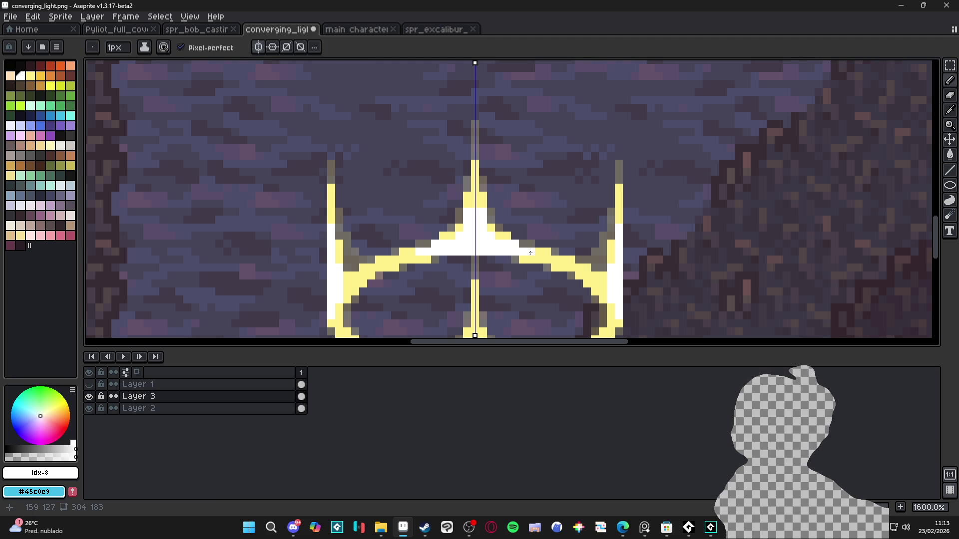
- Sample the ring's pale yellow #FFF089 as the drawing colour
scroll(512, 215, "down", 2)
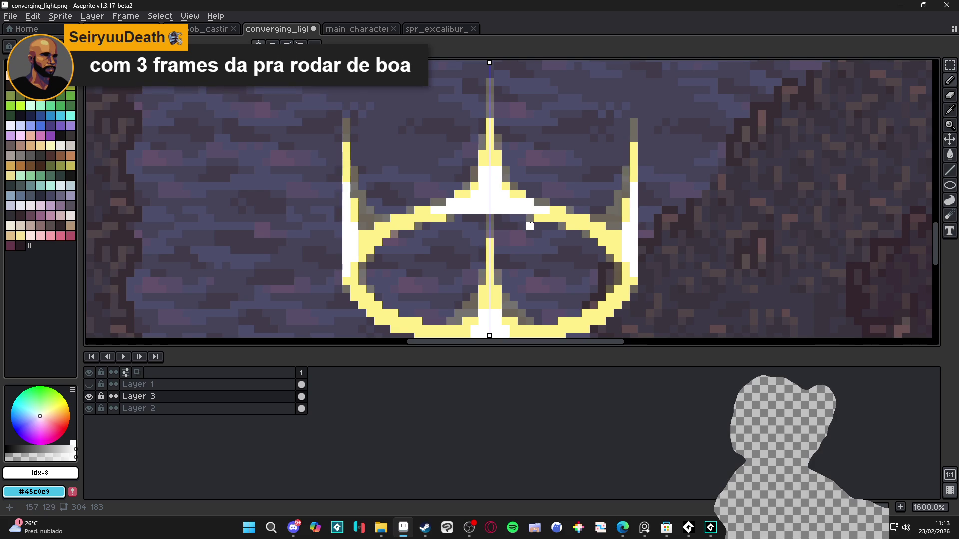
scroll(534, 223, "down", 2)
scroll(544, 235, "down", 2)
scroll(549, 242, "up", 2)
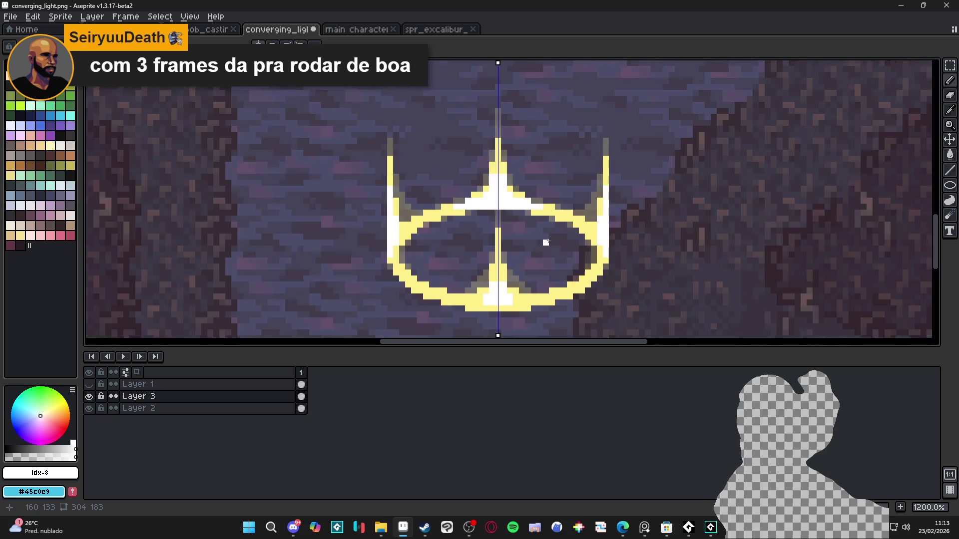
scroll(546, 241, "down", 2)
scroll(529, 251, "up", 3)
scroll(525, 256, "down", 2)
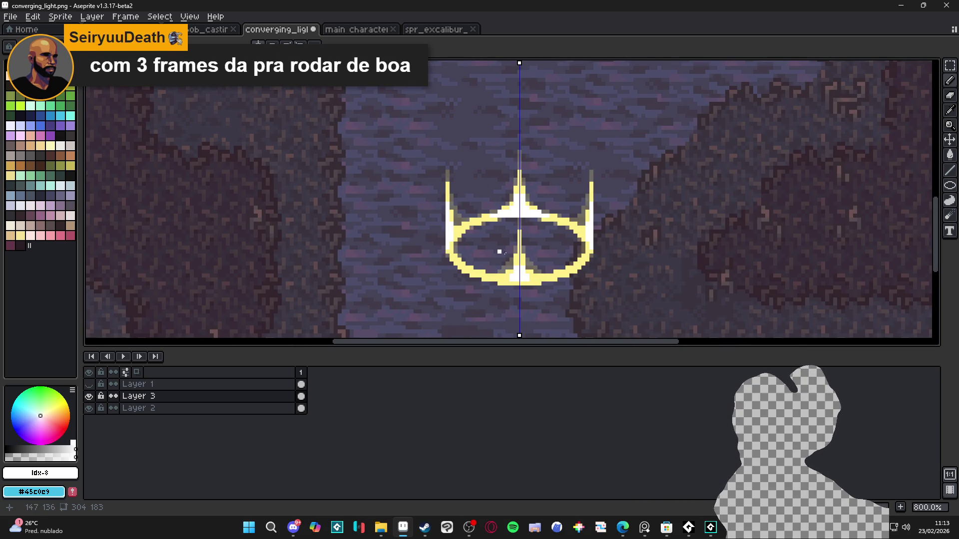
scroll(540, 239, "down", 1)
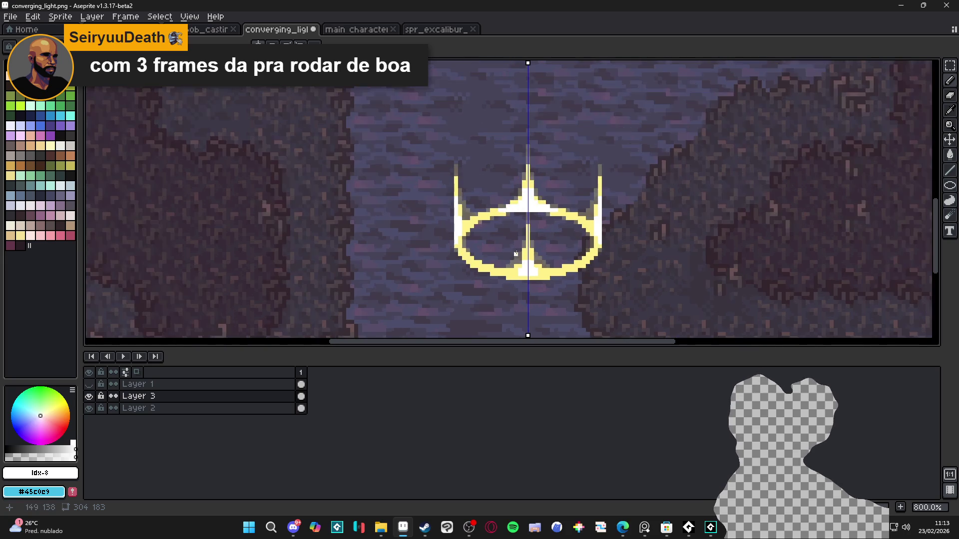
scroll(544, 260, "up", 4)
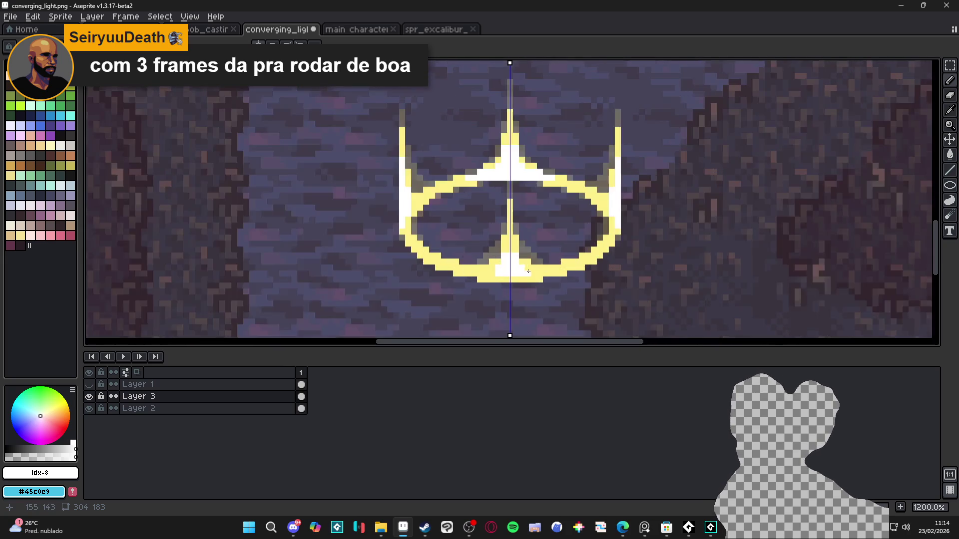
scroll(538, 273, "down", 3)
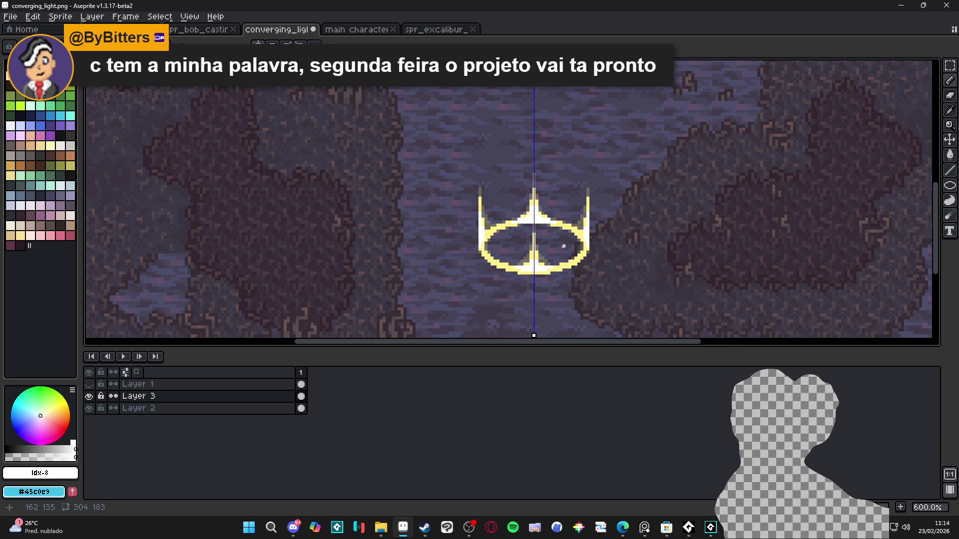
scroll(566, 240, "up", 4)
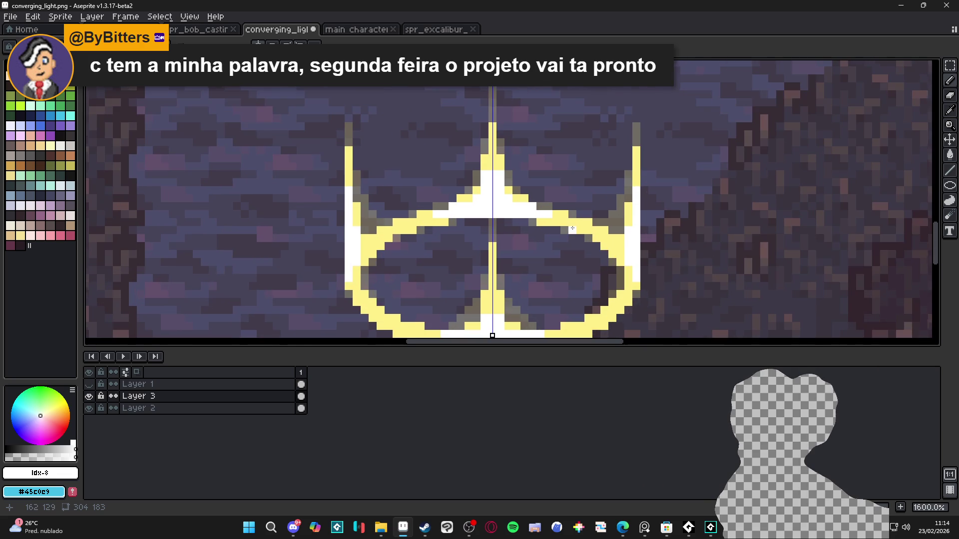
left_click(575, 229, "alt")
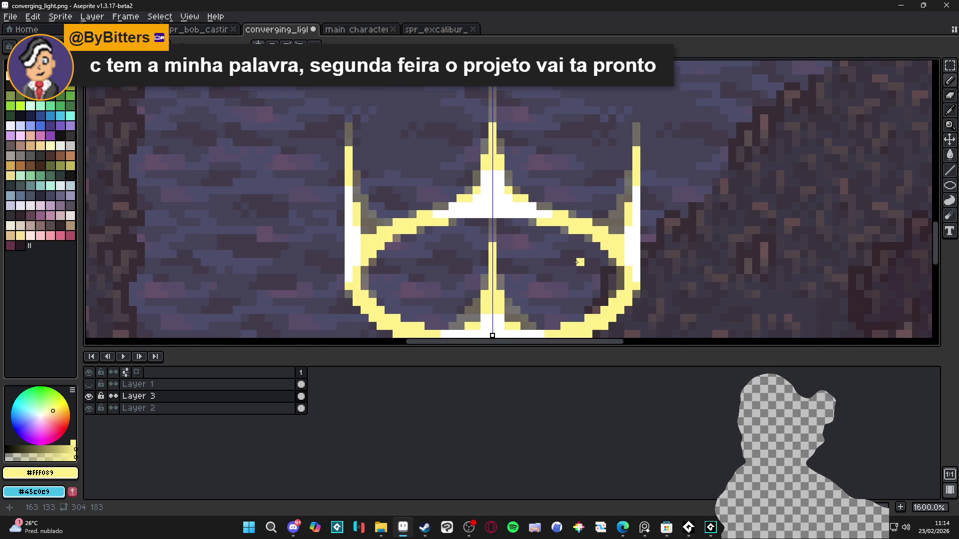
- Enlarge the brush to 2 pixels and unhide Layer 1 to show the knight
key("plus")
scroll(569, 261, "down", 3)
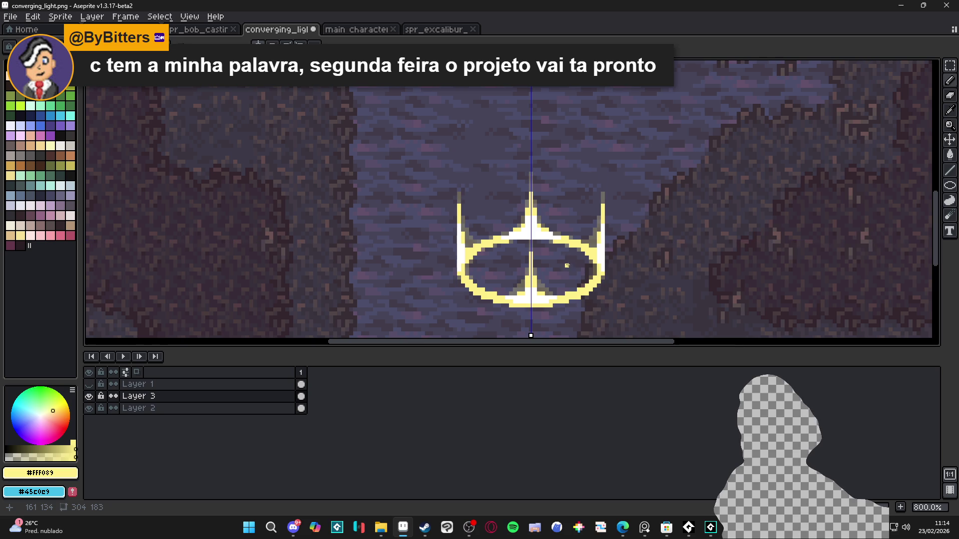
left_click(89, 384)
- Open the F7 Preview window, shrink it and move it to the upper right, clear of the knight
scroll(515, 255, "down", 1)
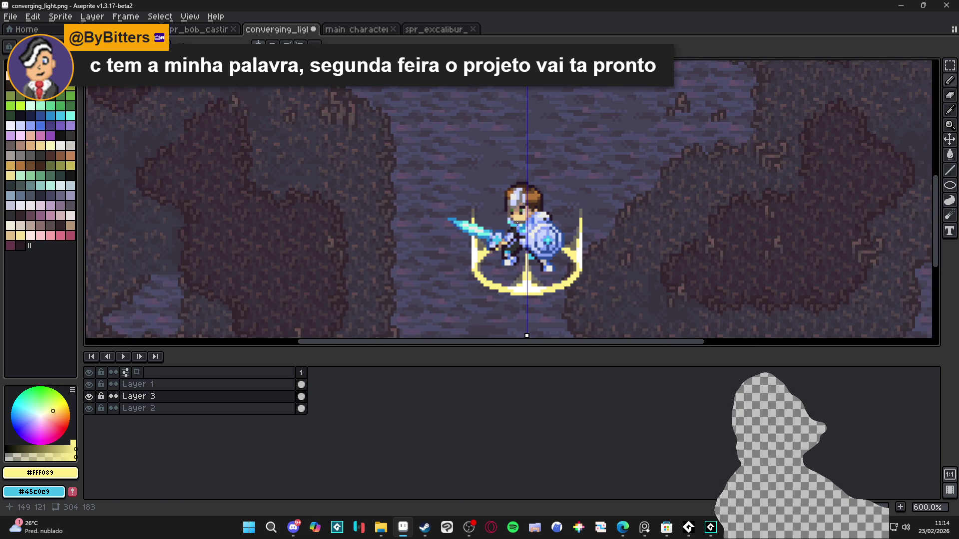
scroll(530, 259, "down", 1)
key("F7")
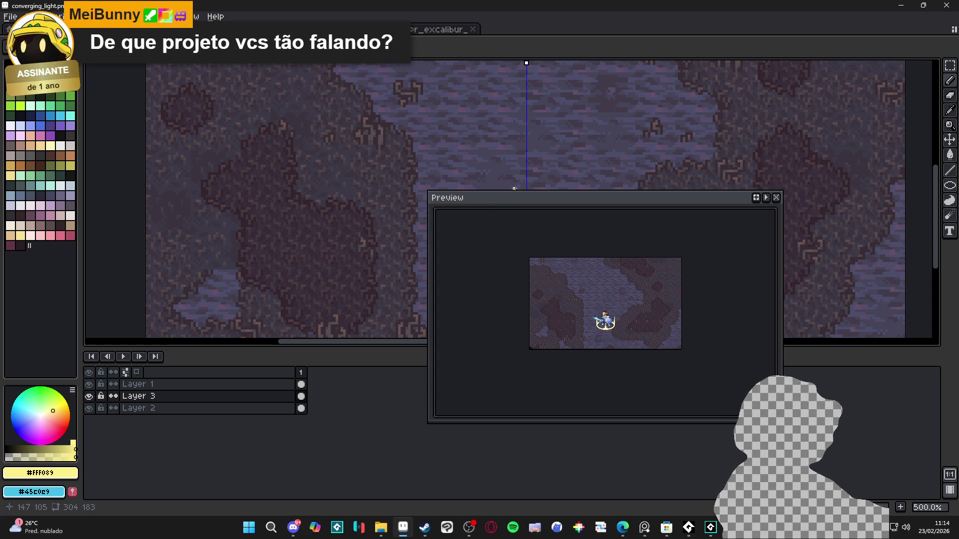
mouse_move(426, 192)
left_mouse_down()
mouse_move(503, 229)
mouse_move(595, 220)
left_mouse_up()
scroll(689, 337, "up", 3)
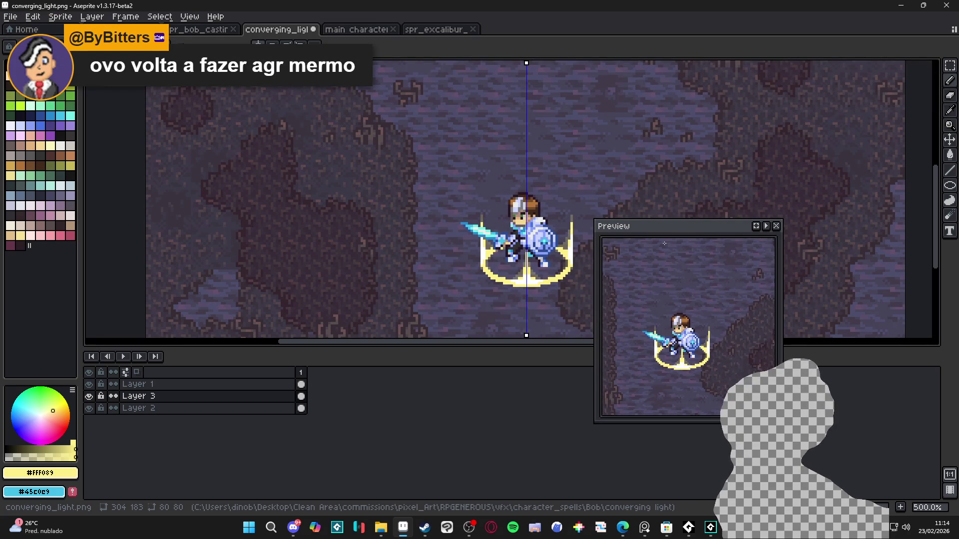
mouse_move(662, 226)
left_mouse_down()
mouse_move(811, 63)
mouse_move(787, 88)
left_mouse_up()
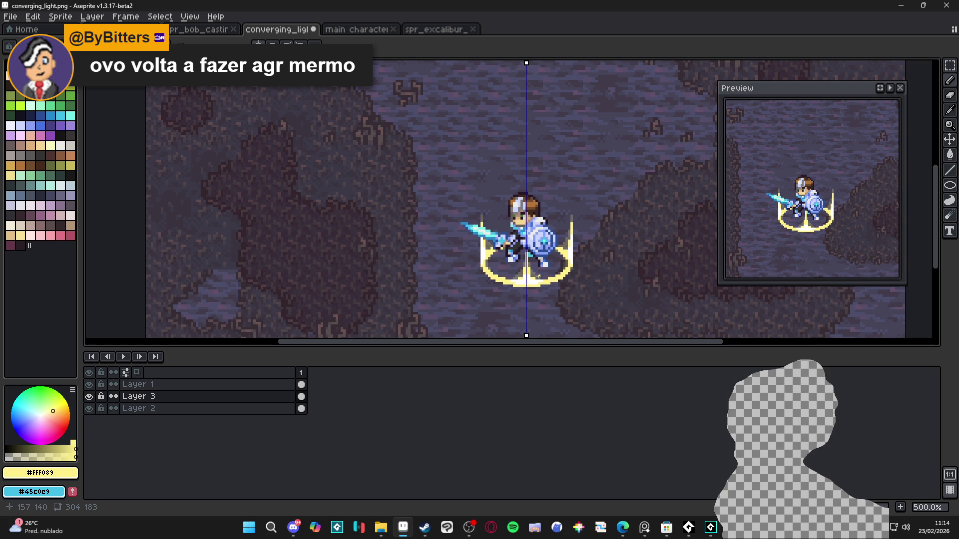